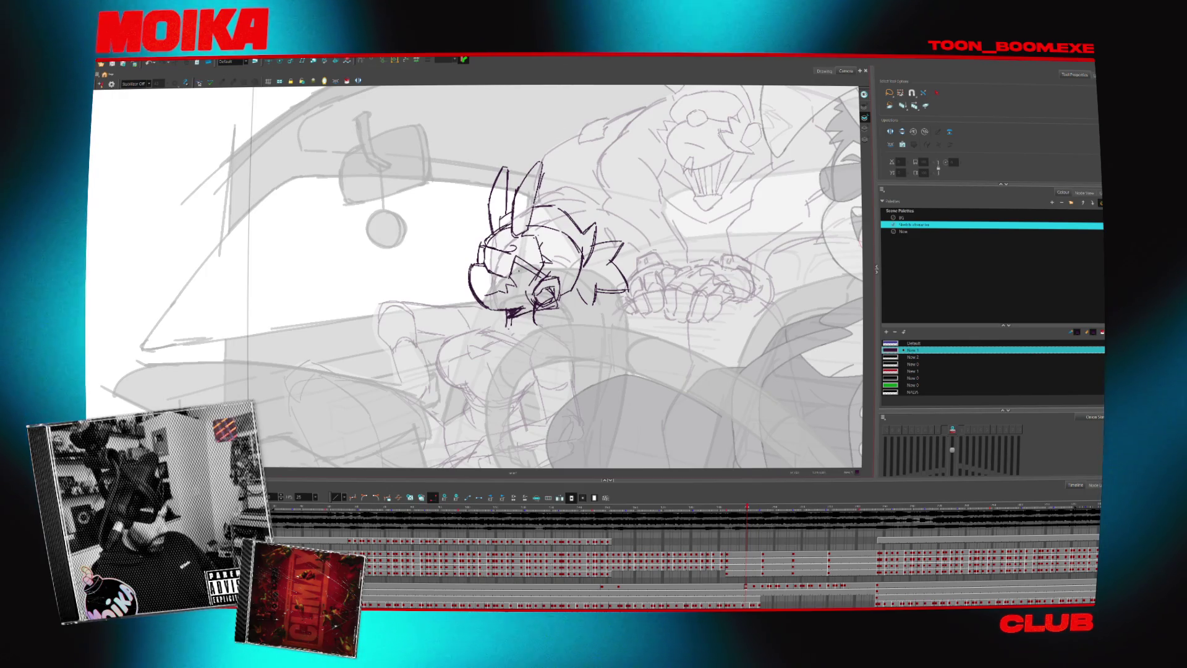
- Review an earlier drawing, then return to the frame with both characters and the reaching-hand sketch
left_click(449, 509)
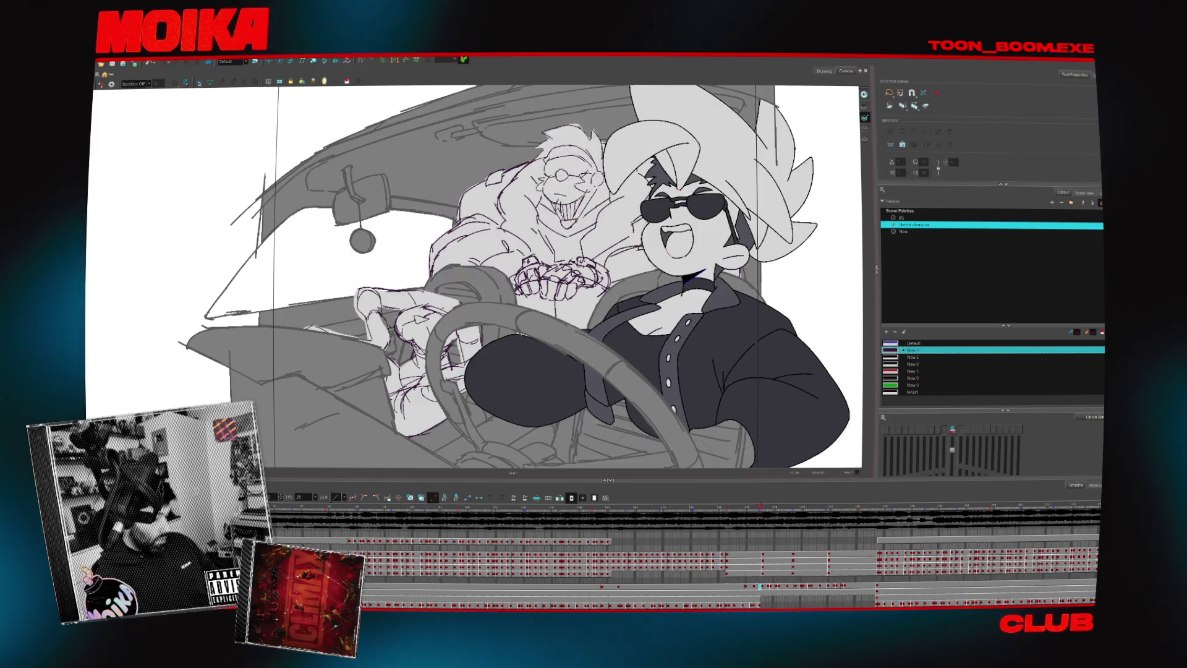
left_click(760, 593)
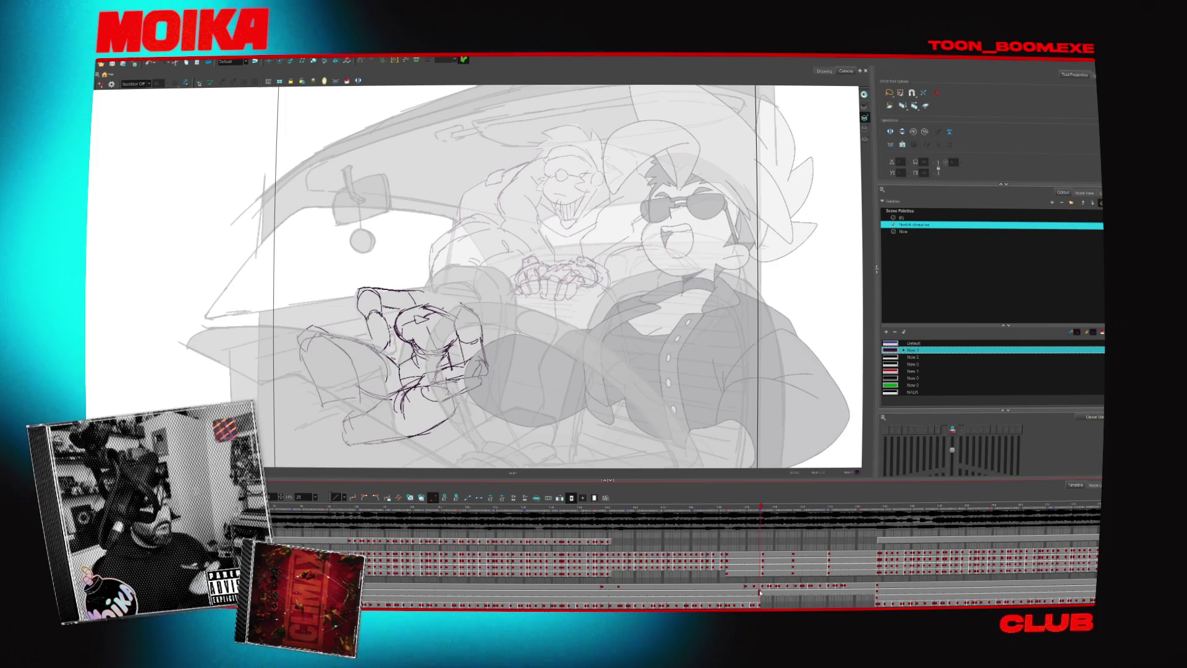
- Recentre the canvas and flip through neighbouring car-interior frames to the head-sketch frame
left_click_drag(565, 386, 643, 344)
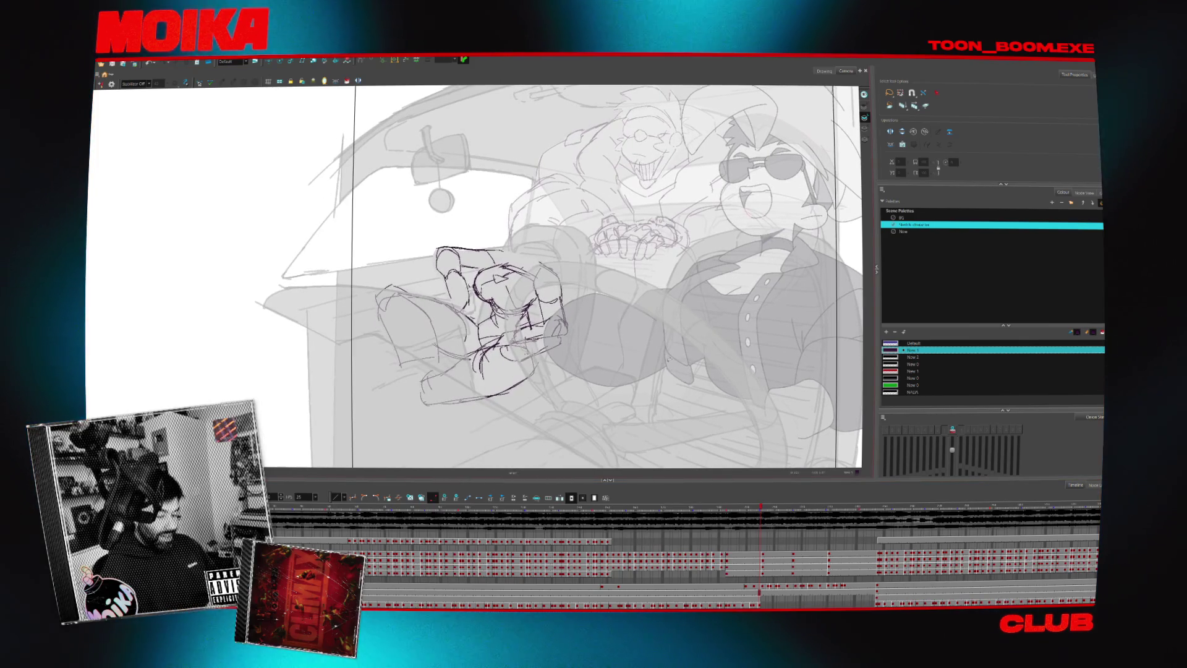
left_click(754, 587)
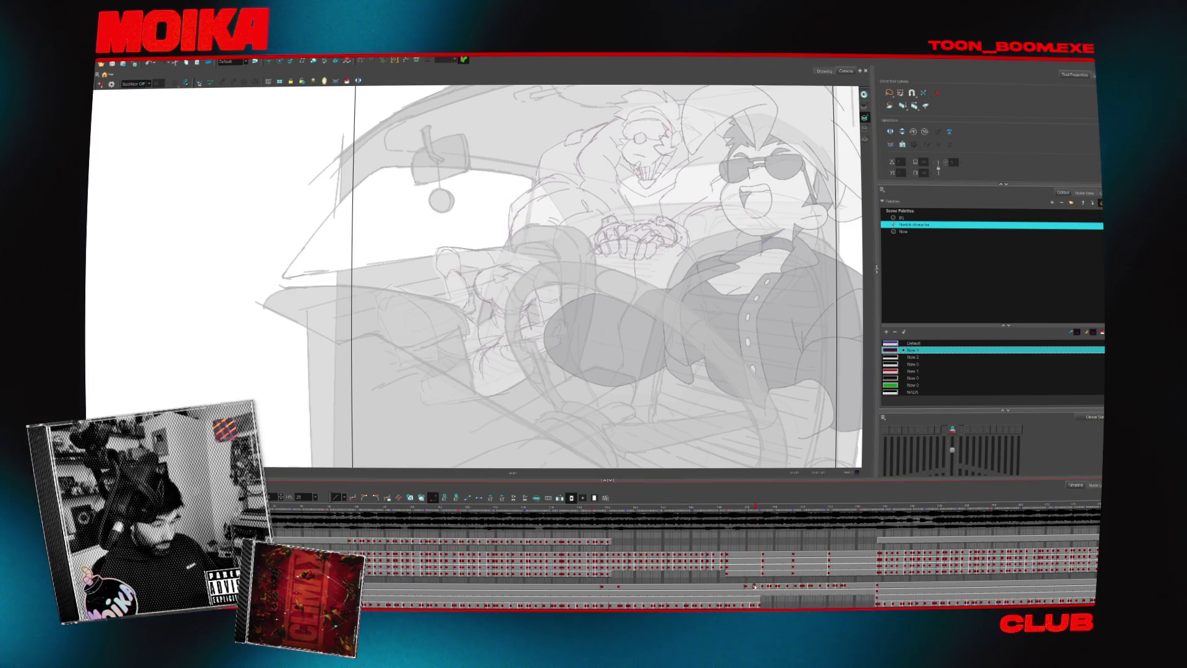
left_click(876, 586)
left_click(741, 588)
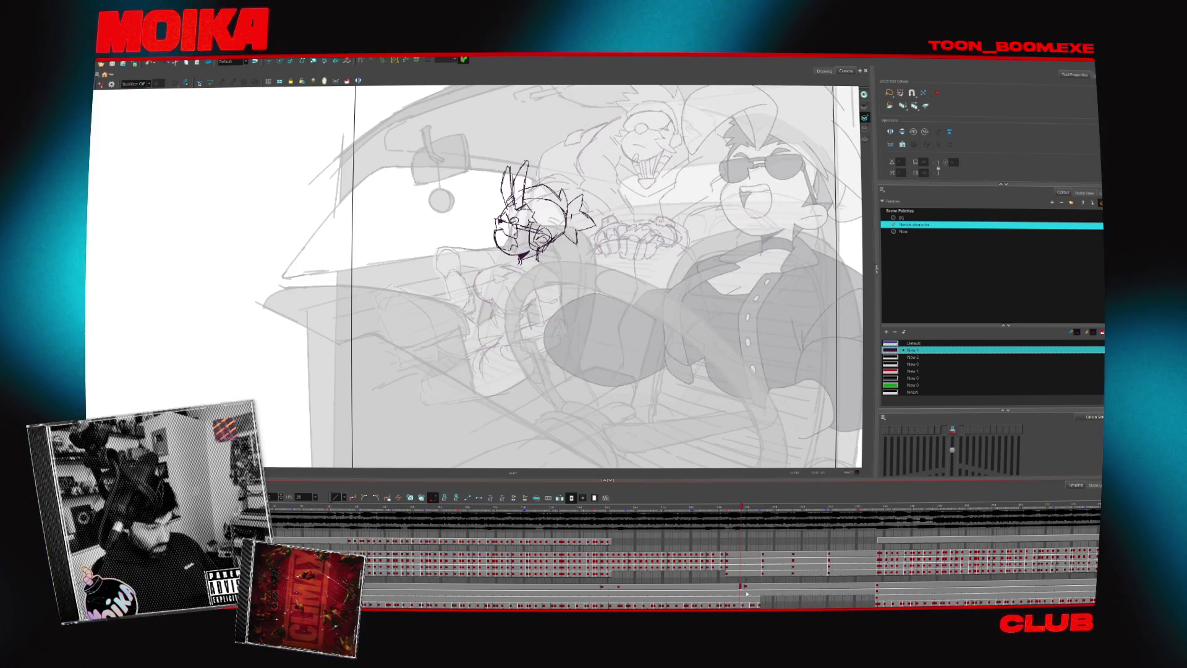
left_click(763, 587)
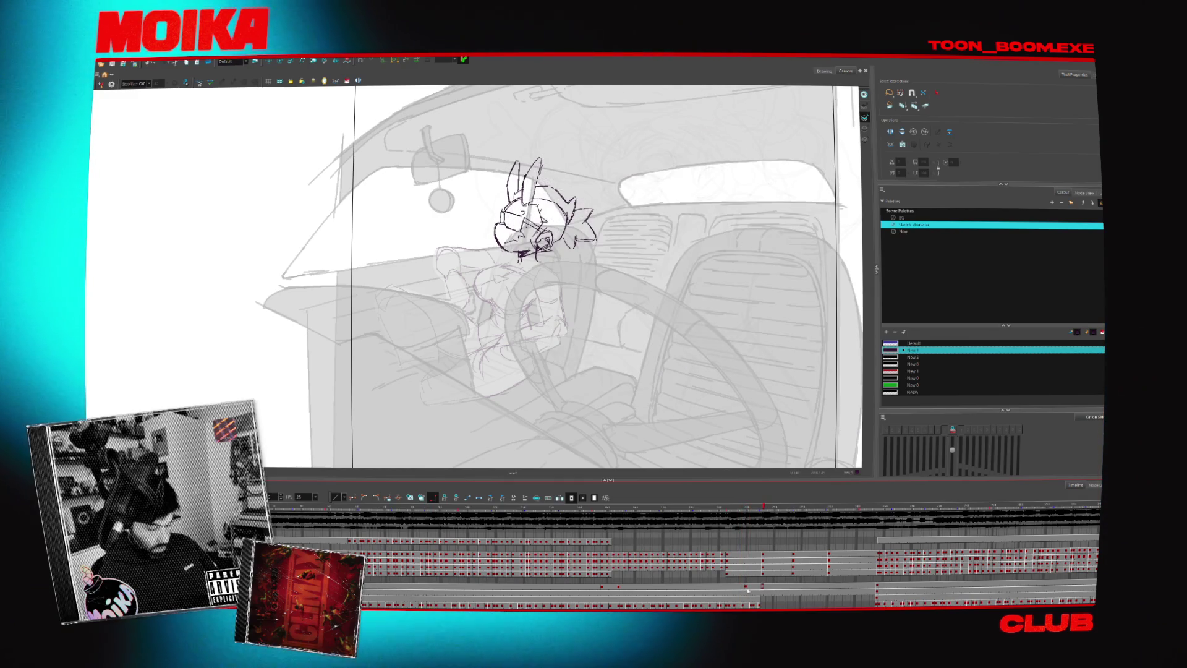
left_click(770, 588)
left_click(763, 593)
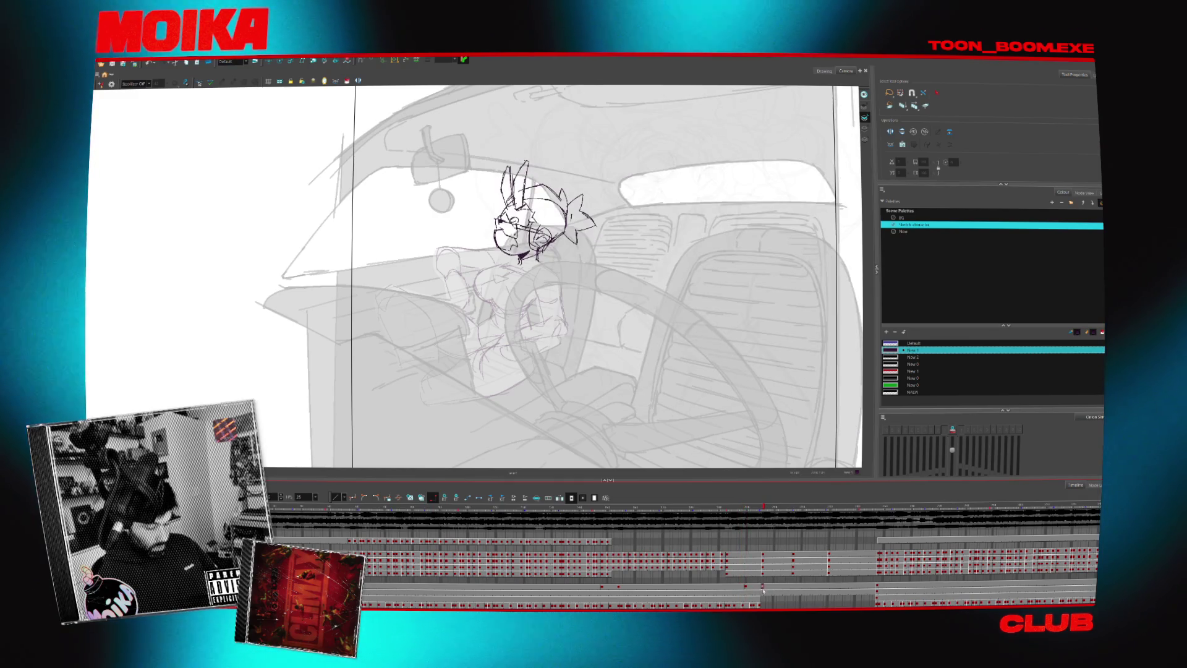
- Zoom in about 2x on the rabbit-eared head sketch and switch to the Brush
key("alt+z")
left_click(500, 255)
left_click(501, 254)
key("alt+b")
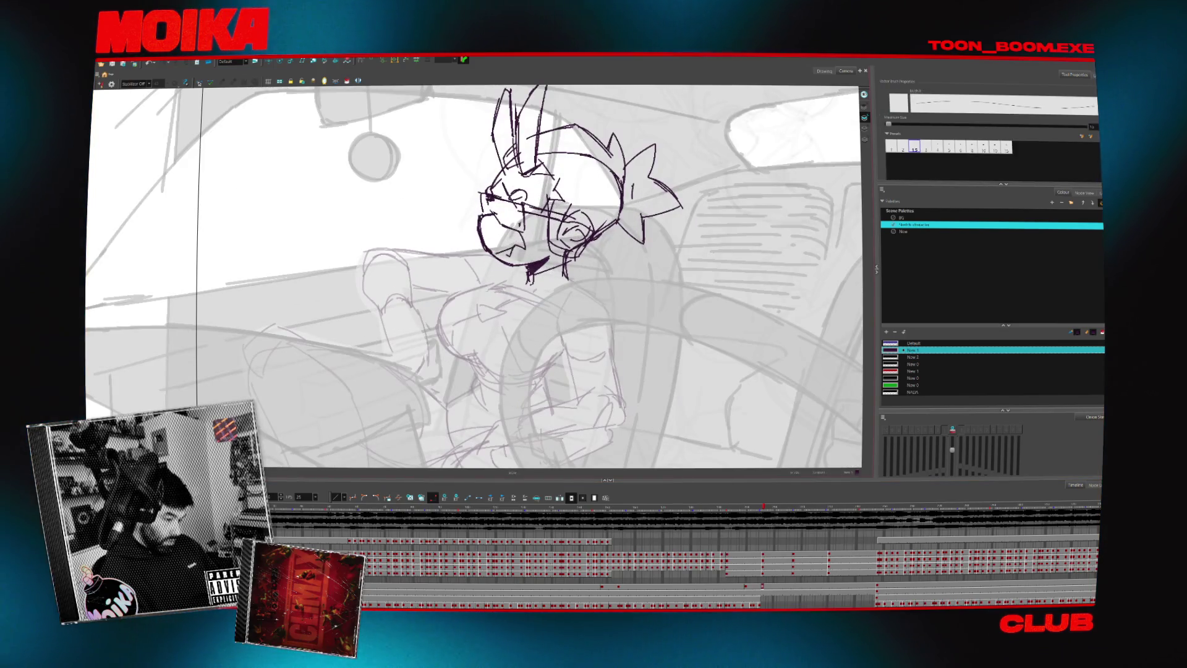
- Compare the hands-on-wheel frame with the head-sketch frame by stepping back and forth
key("period")
key("comma")
key("period")
key("comma")
key("comma")
key("period")
key("comma")
key("period")
key("comma")
key("period")
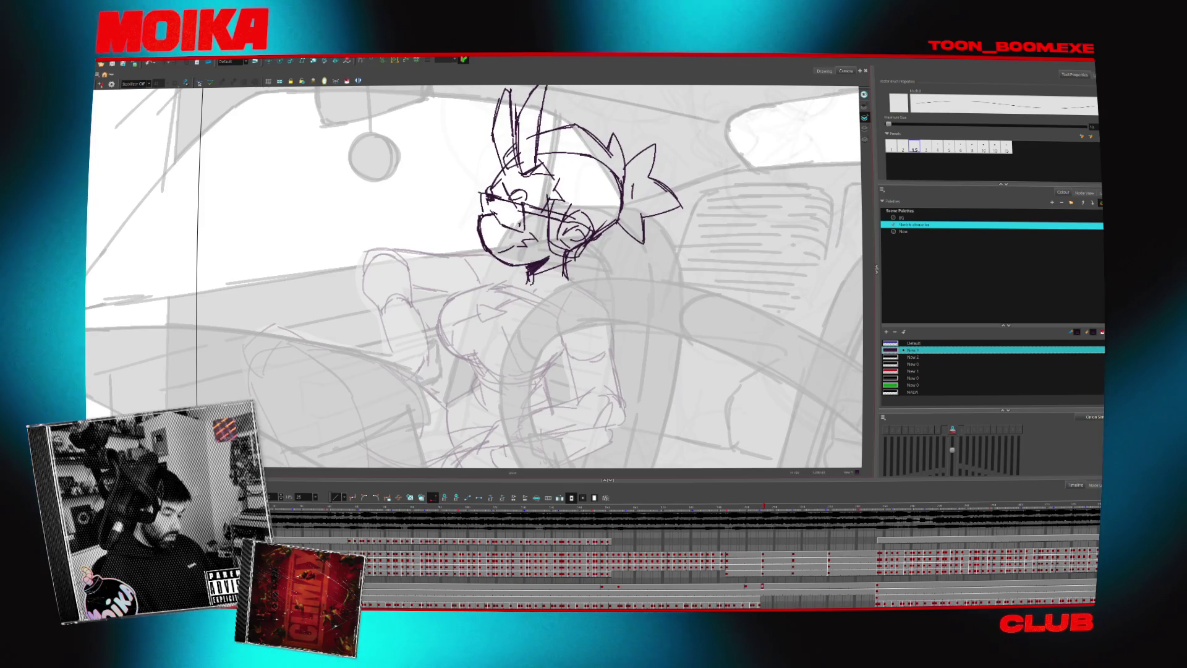
- Zoom out to the whole car interior and show the sunglasses driver frame
key("alt+z")
left_click(591, 345, "alt")
key("comma")
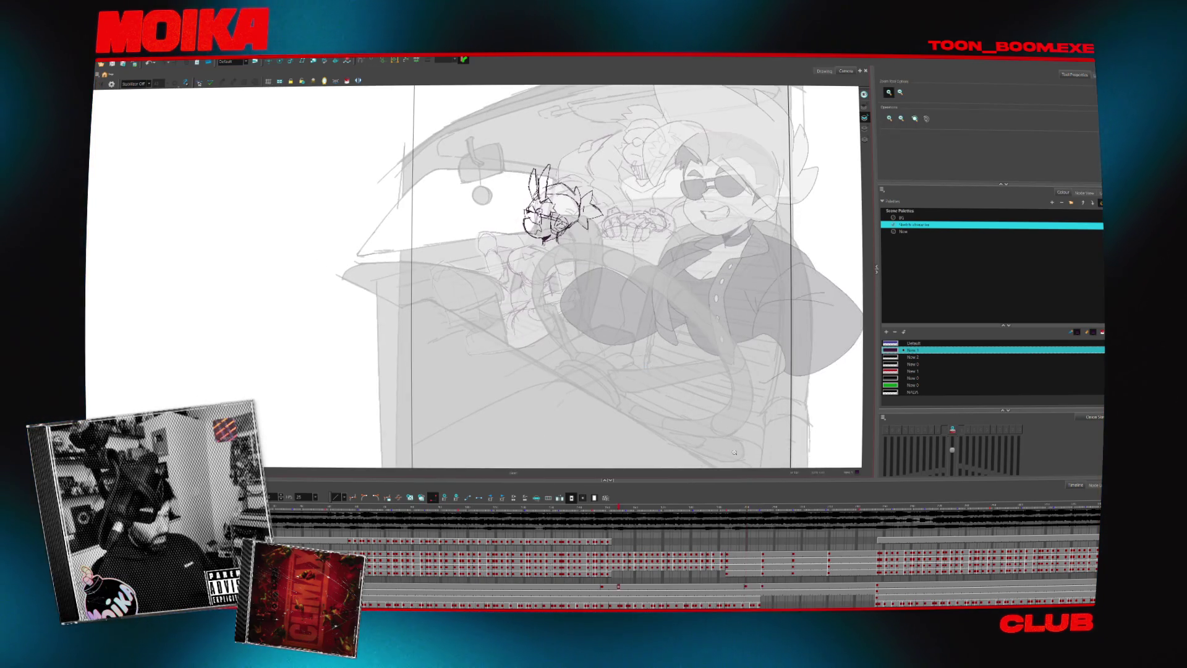
- Review frames with and without the sunglasses driver, comparing his poses
left_click(746, 588)
key("comma")
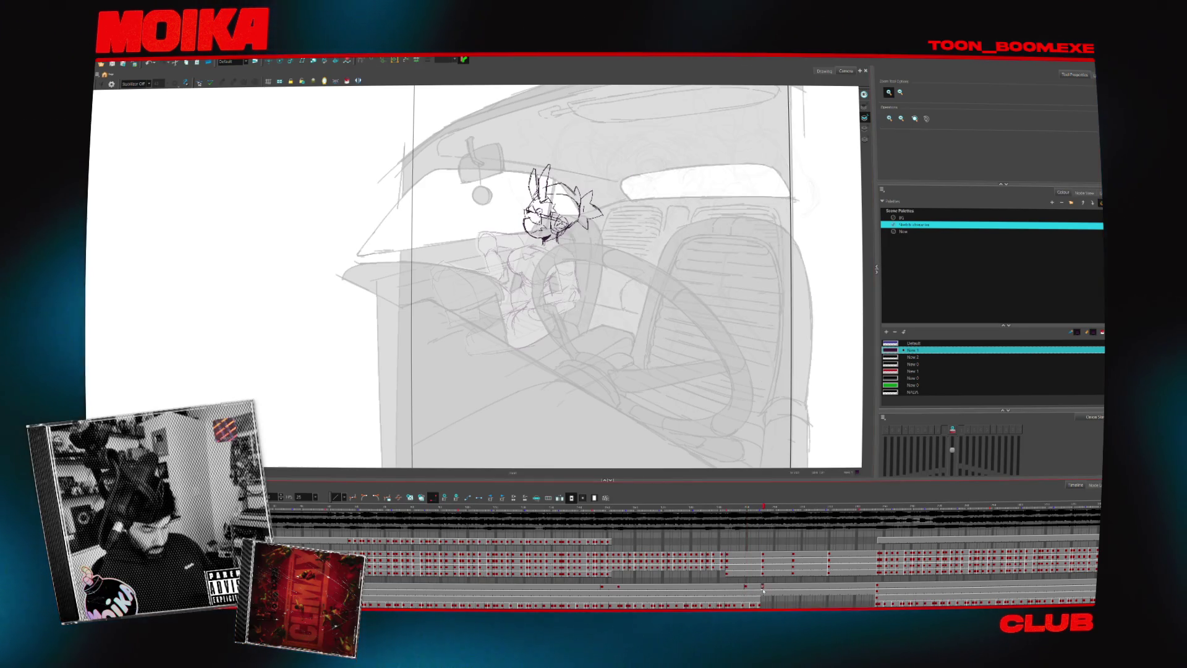
key("comma")
key("g")
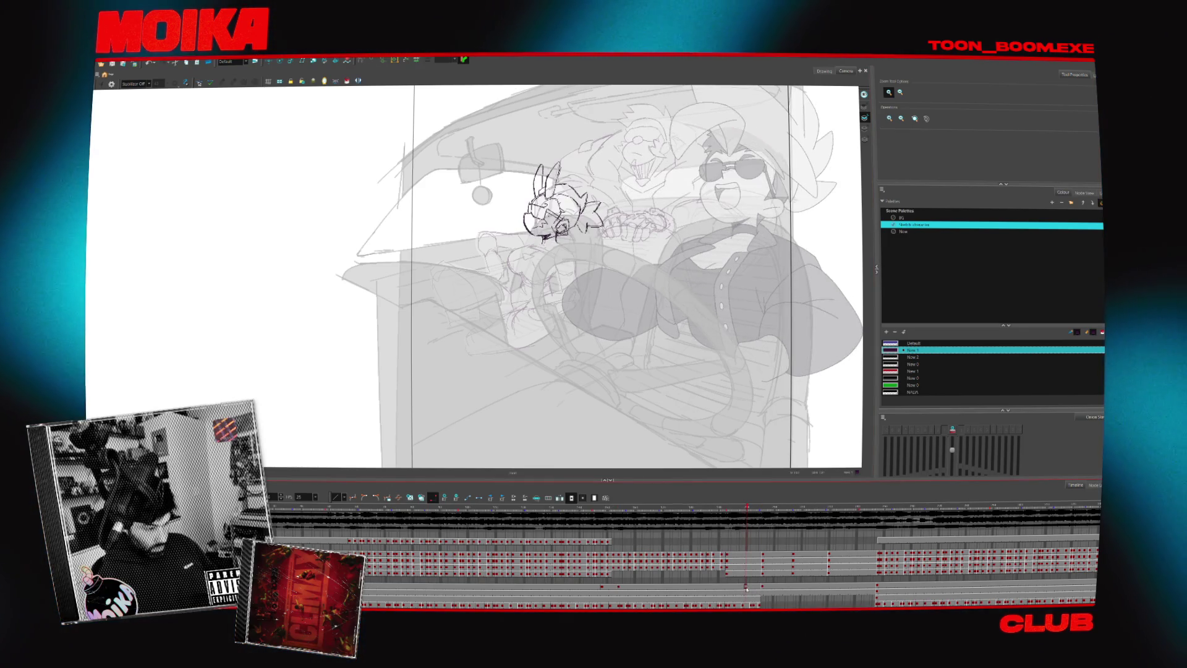
left_click(762, 589)
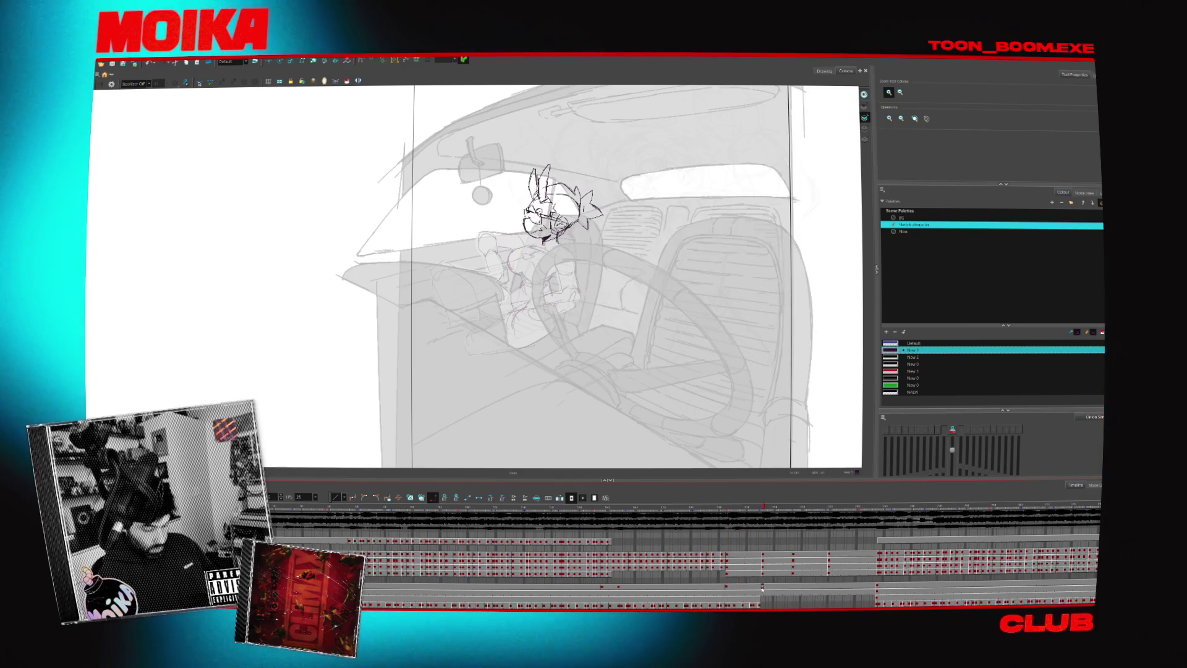
left_click_drag(757, 588, 762, 598)
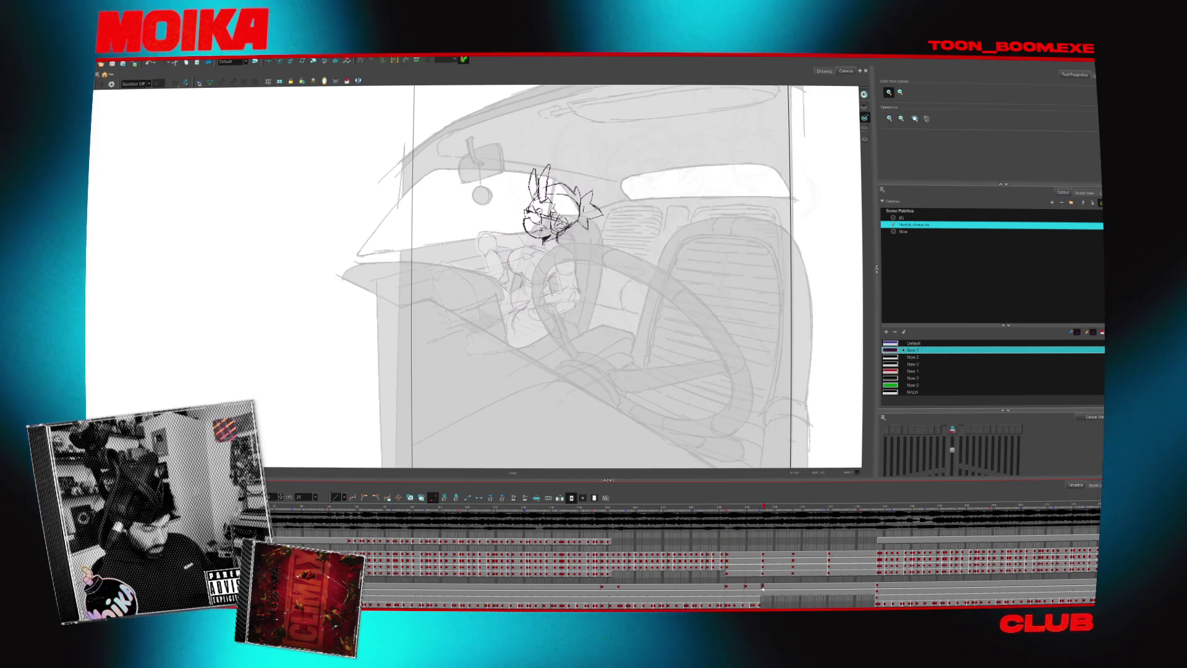
left_click(727, 589)
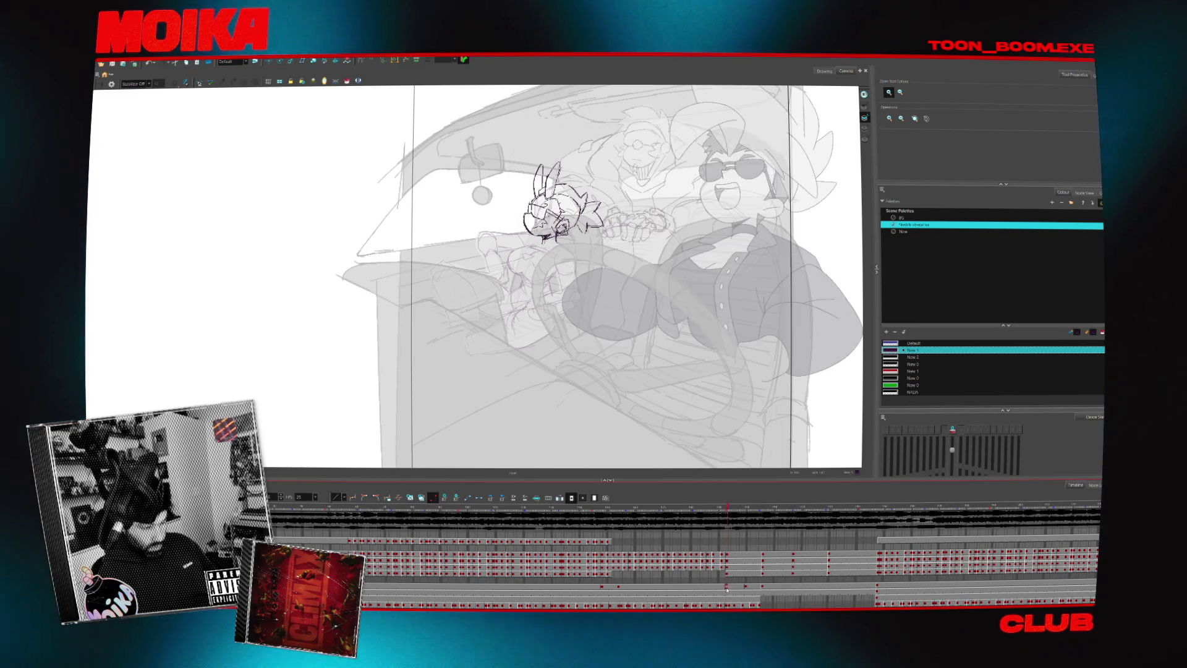
left_click(763, 589)
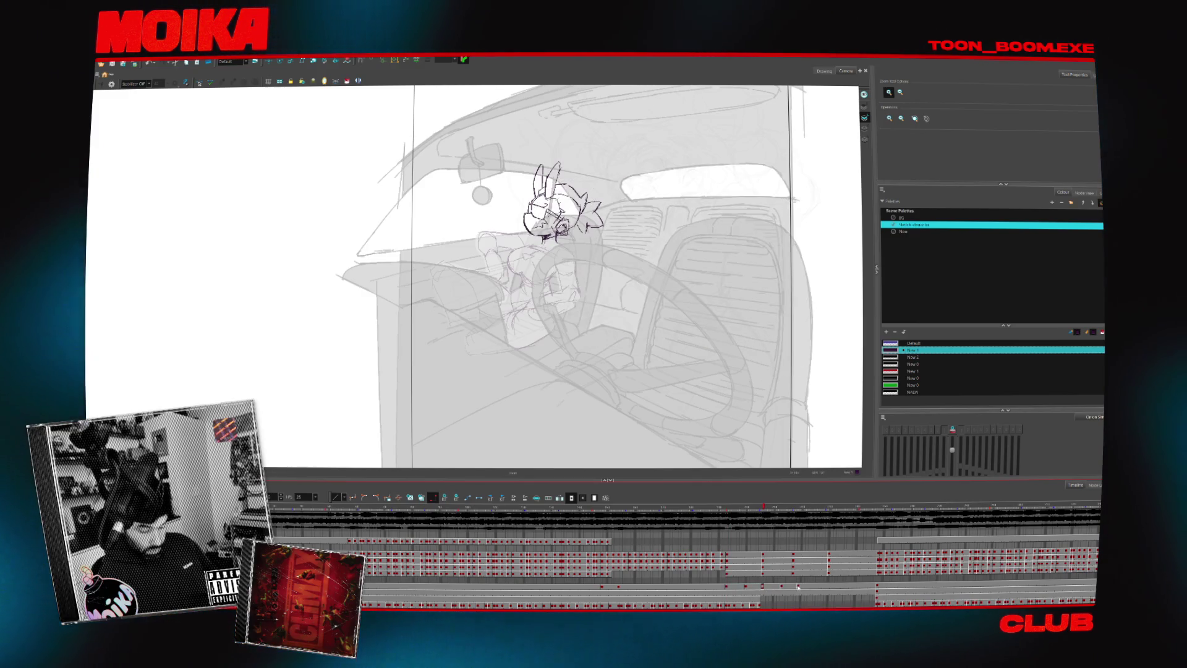
left_click(796, 588)
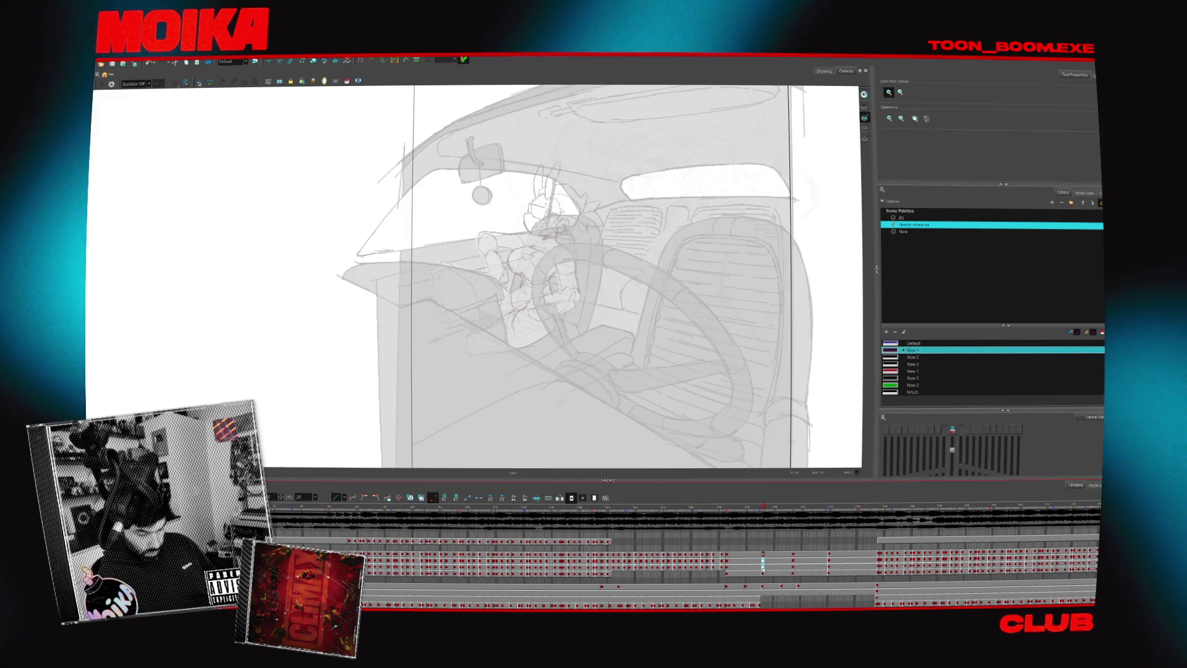
- Review the grinning character, rabbit, empty interior, head sketch and inked driver frames
left_click(760, 562)
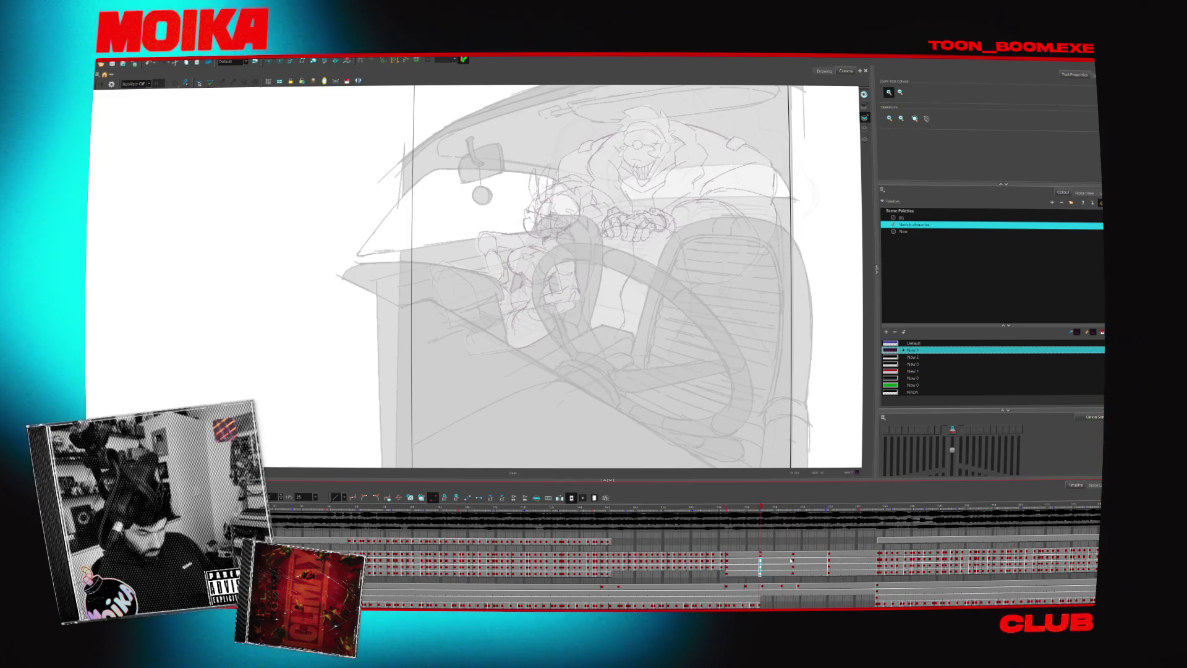
left_click(781, 586)
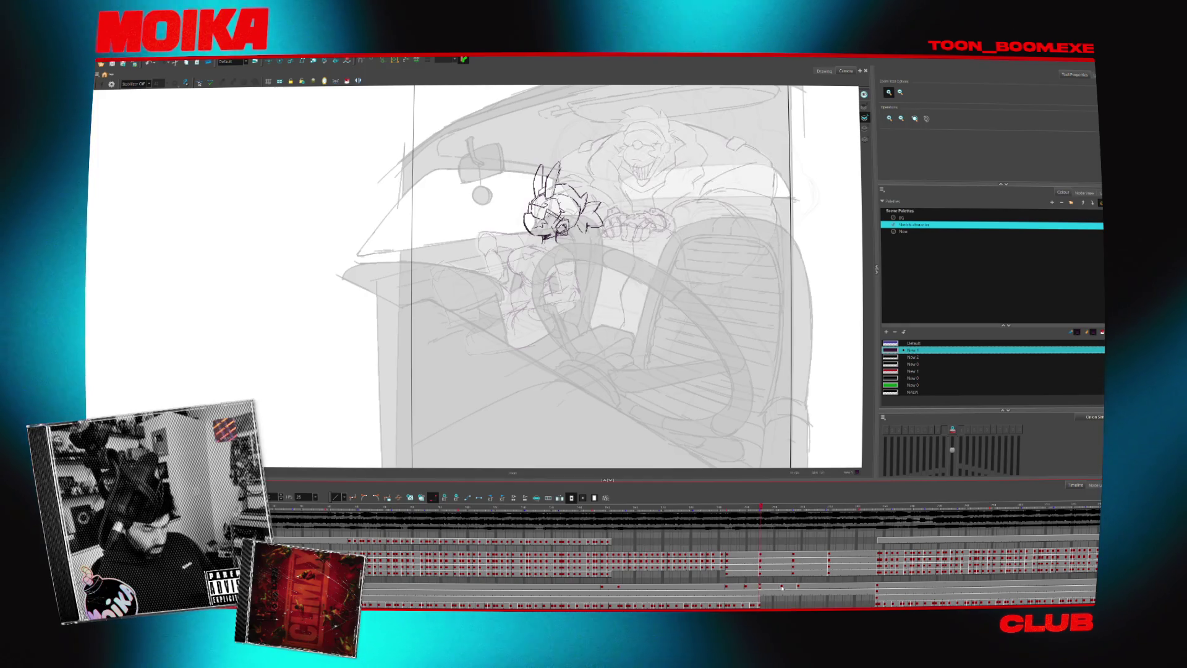
left_click(733, 587)
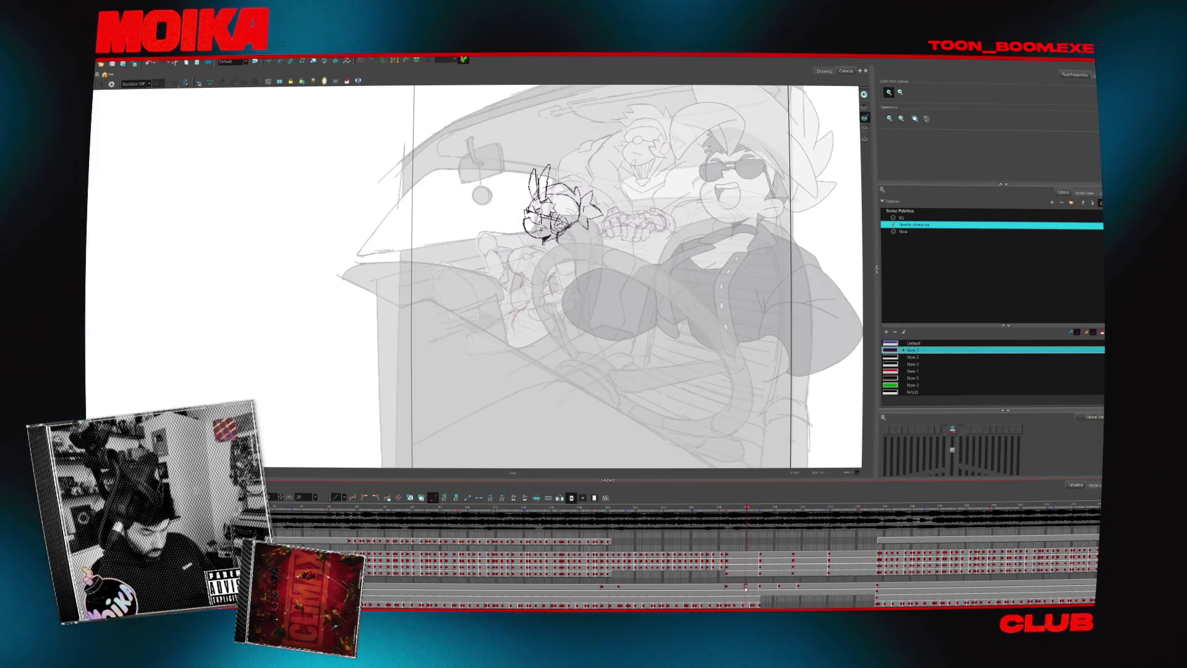
left_click_drag(775, 589, 742, 590)
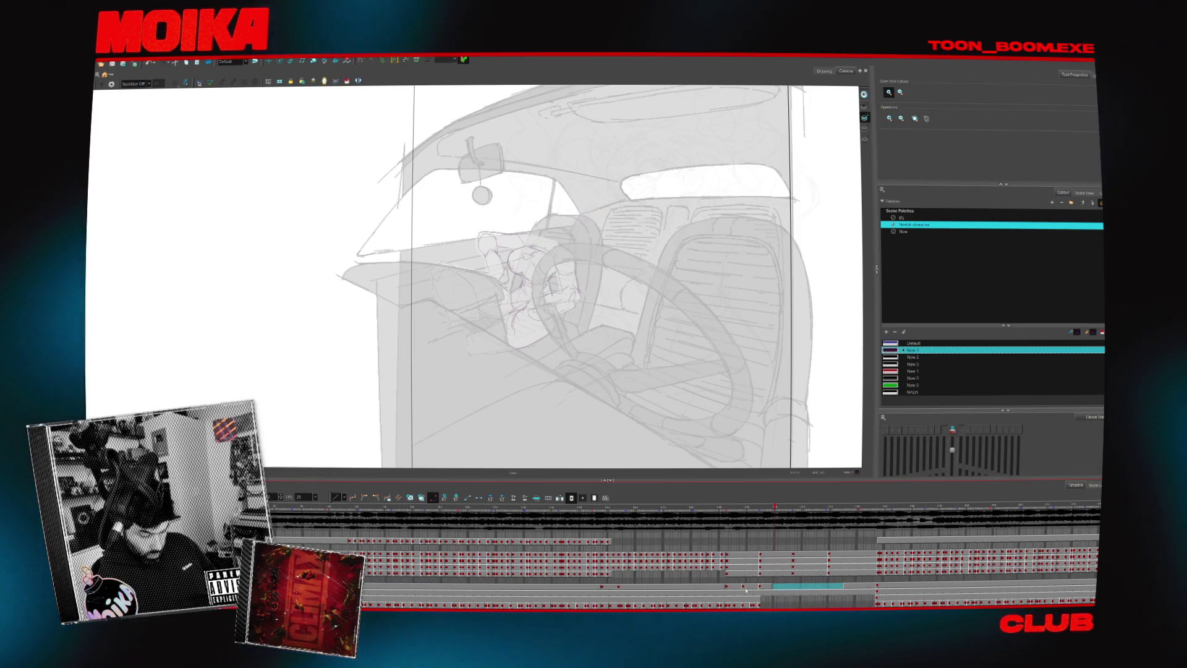
left_click(792, 586)
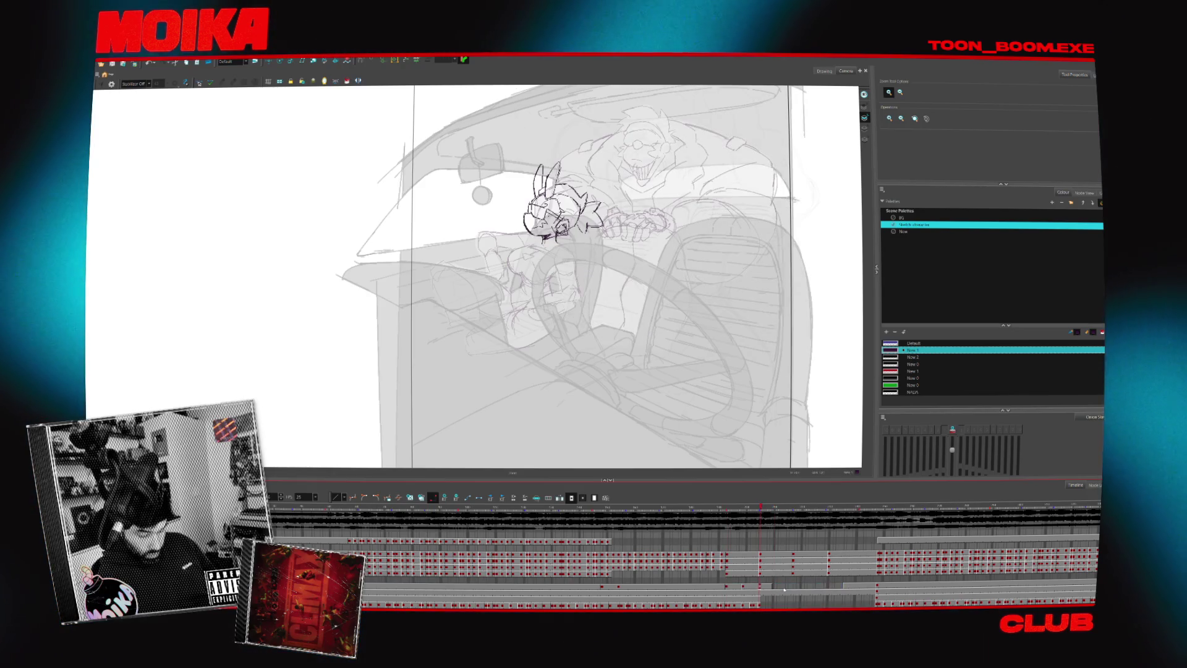
left_click(830, 563)
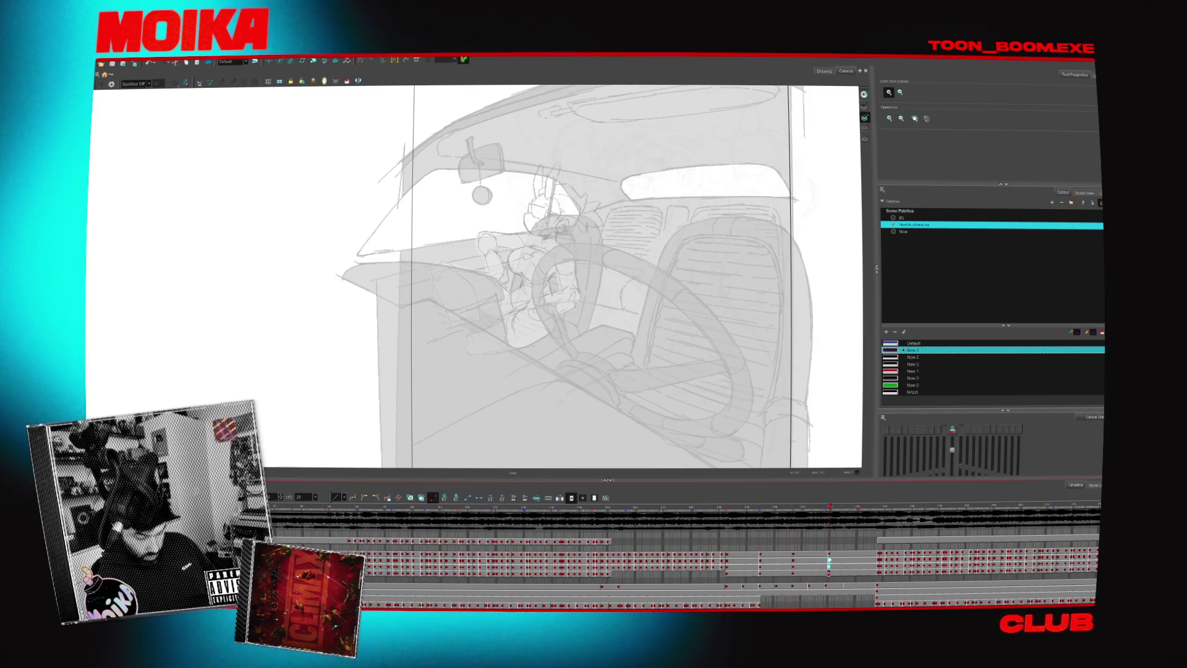
left_click(826, 586)
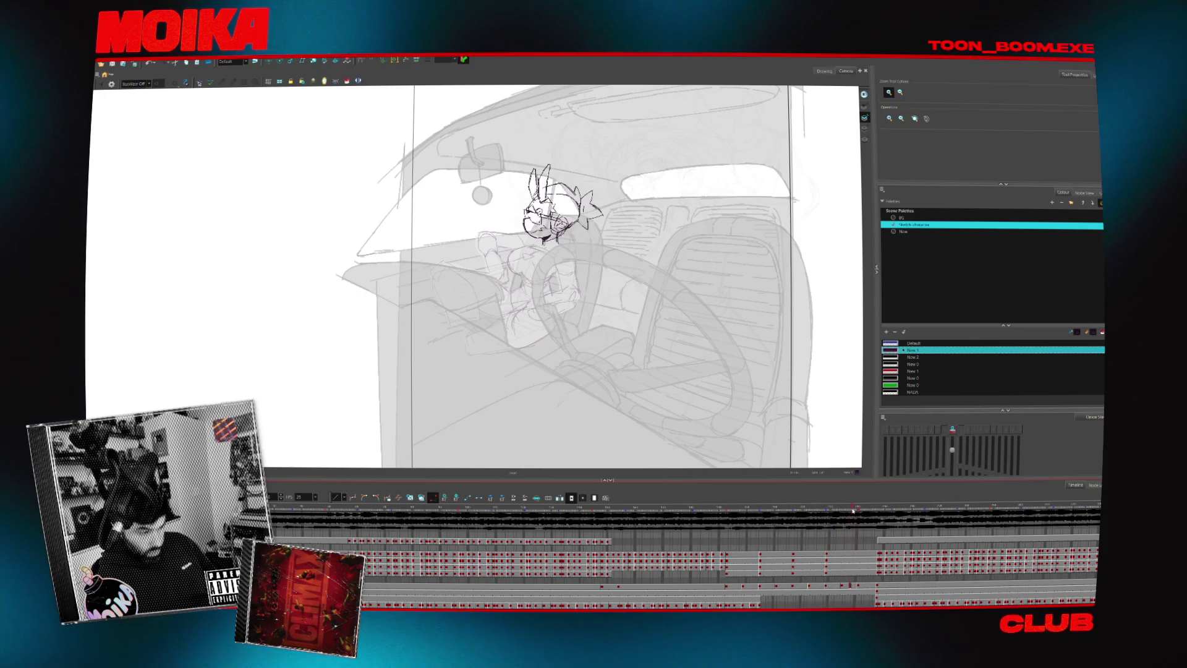
left_click_drag(851, 511, 889, 515)
left_click(699, 586)
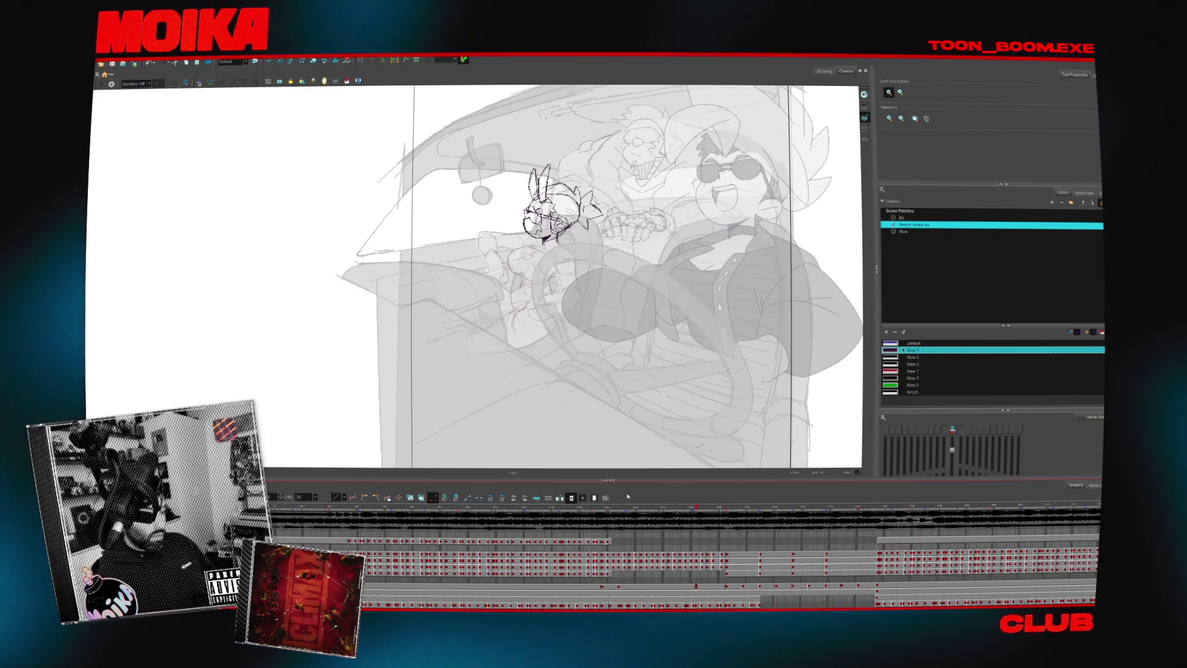
left_click(836, 586)
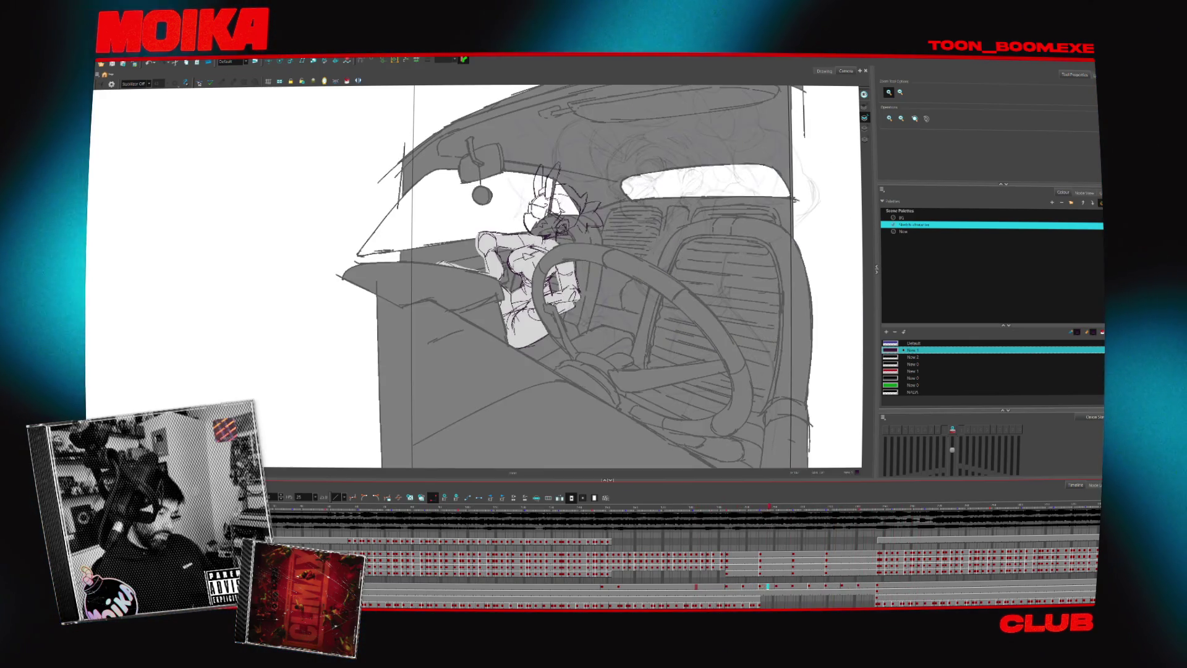
left_click_drag(836, 586, 971, 585)
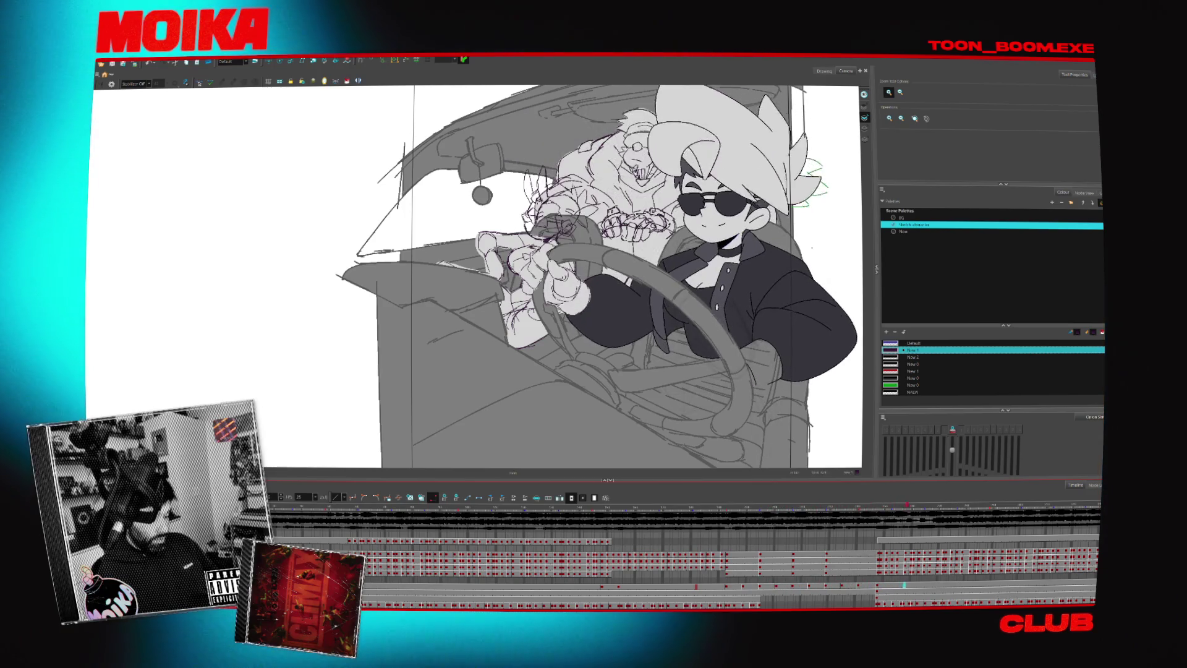
- Zoom in on the small rabbit sketch frame, with the Brush and New palette ready
left_click(671, 587)
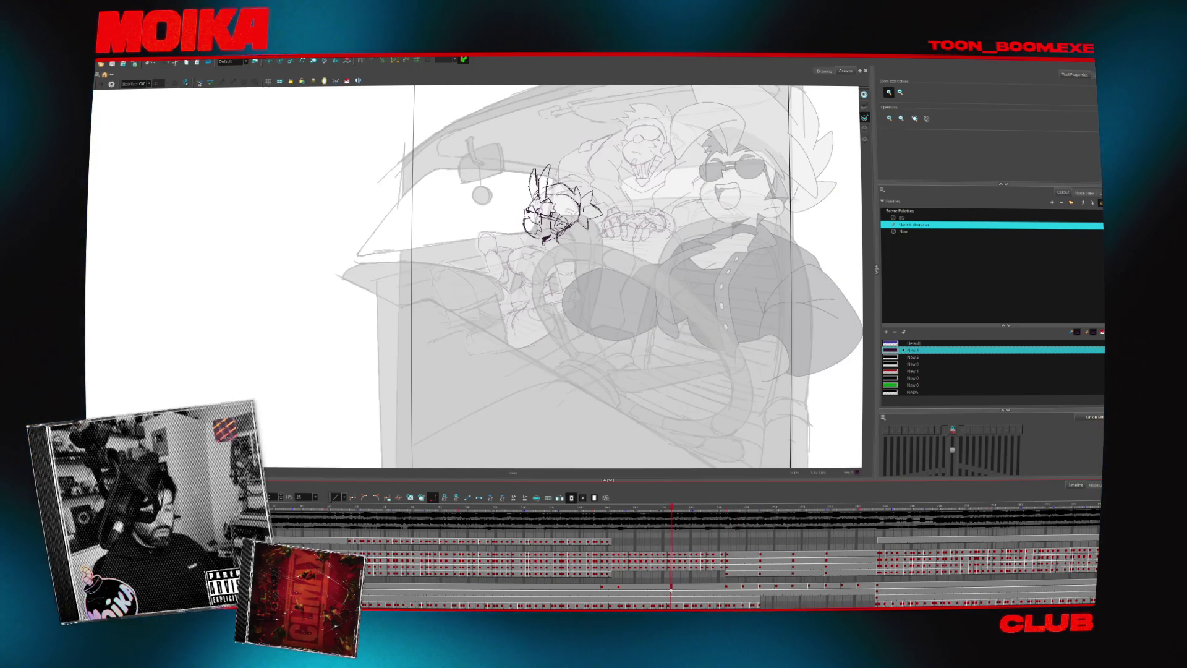
left_click(555, 265)
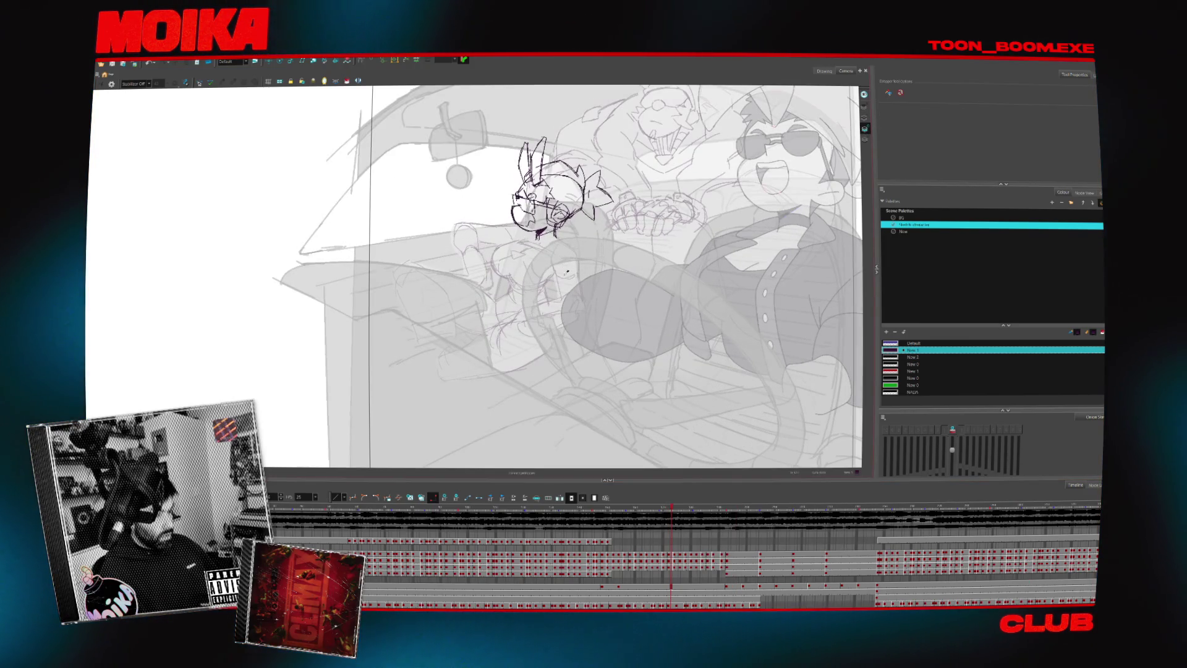
left_click(902, 232)
key("alt+b")
- Redraw the rabbit's head in dark lines, comparing earlier poses and undoing extra spike strokes
scroll(553, 186, "up", 3)
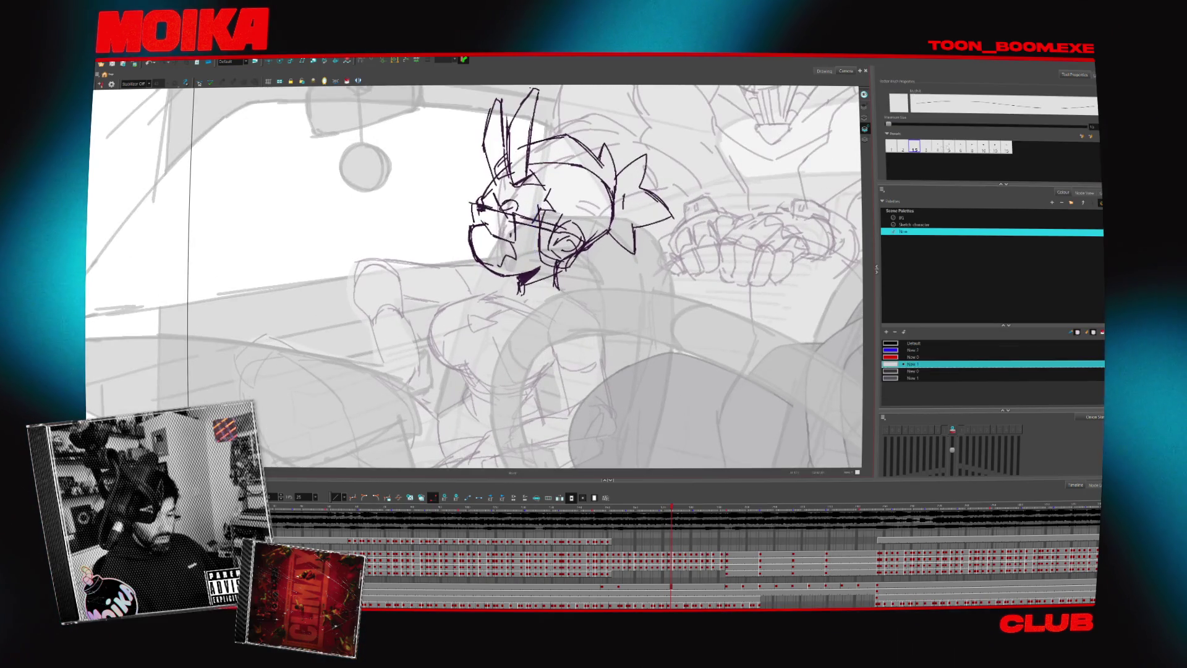
left_click(618, 586)
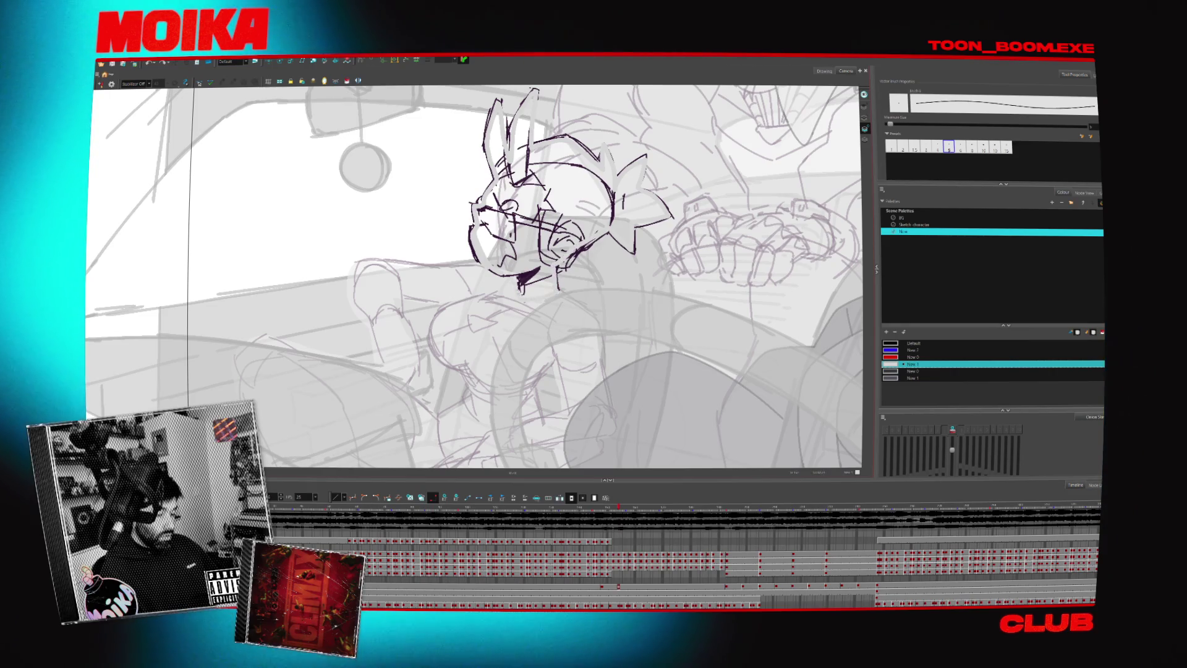
key("alt+s")
key("comma")
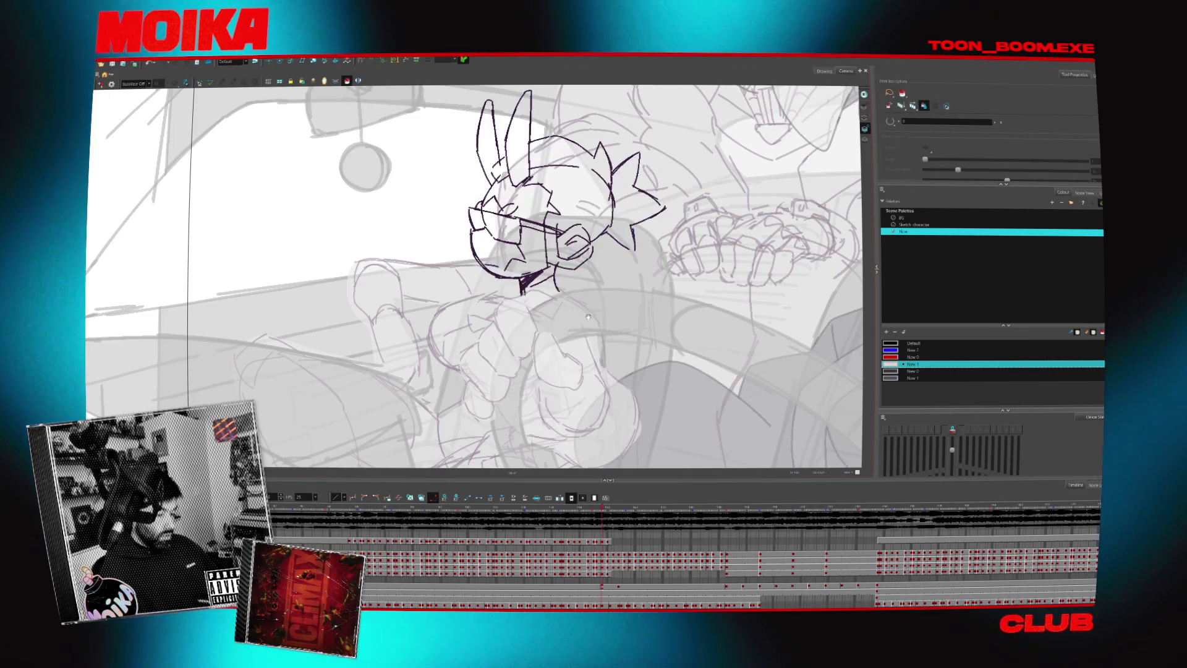
key("comma")
key("alt+b")
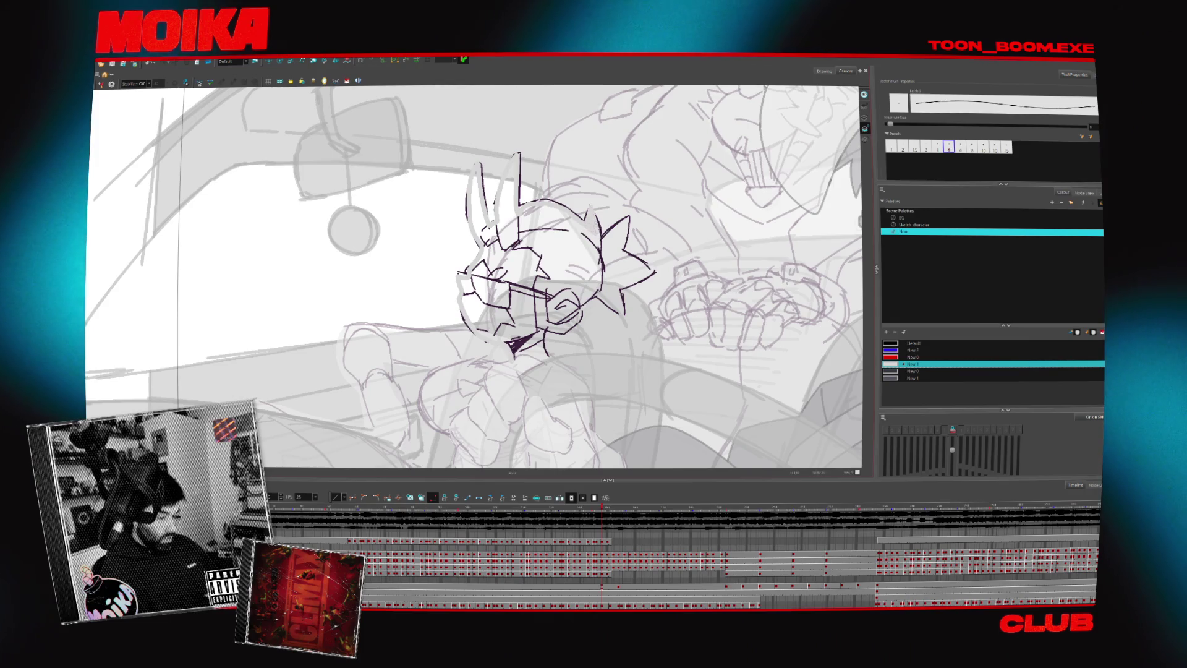
key("ctrl+z")
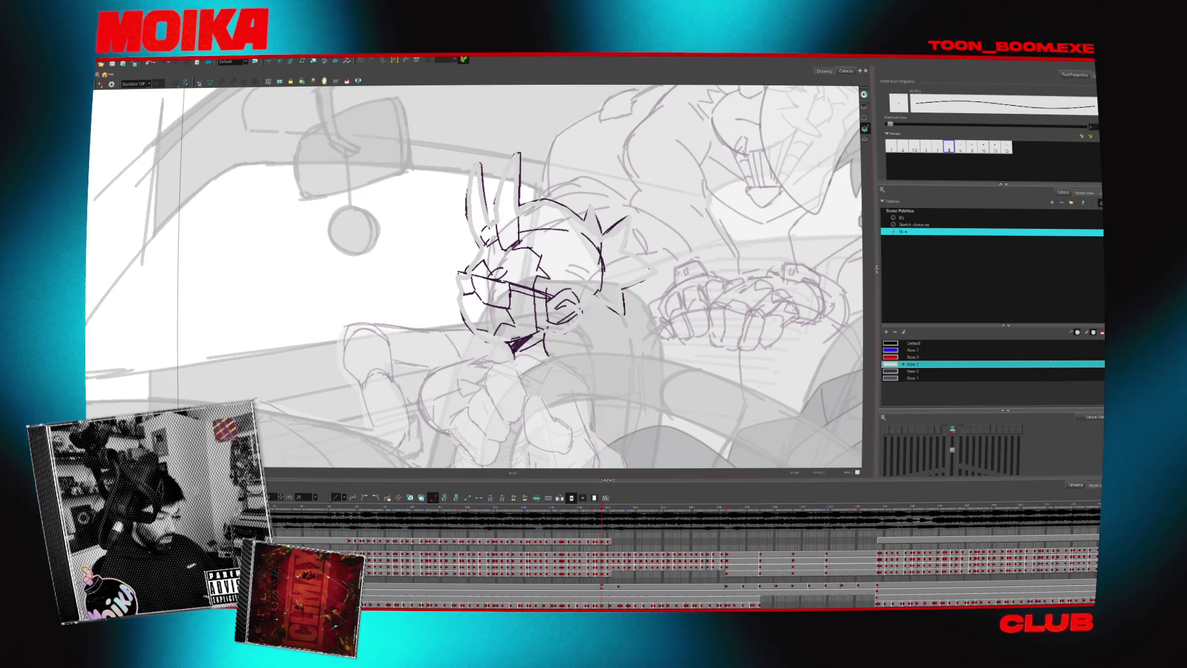
key("period")
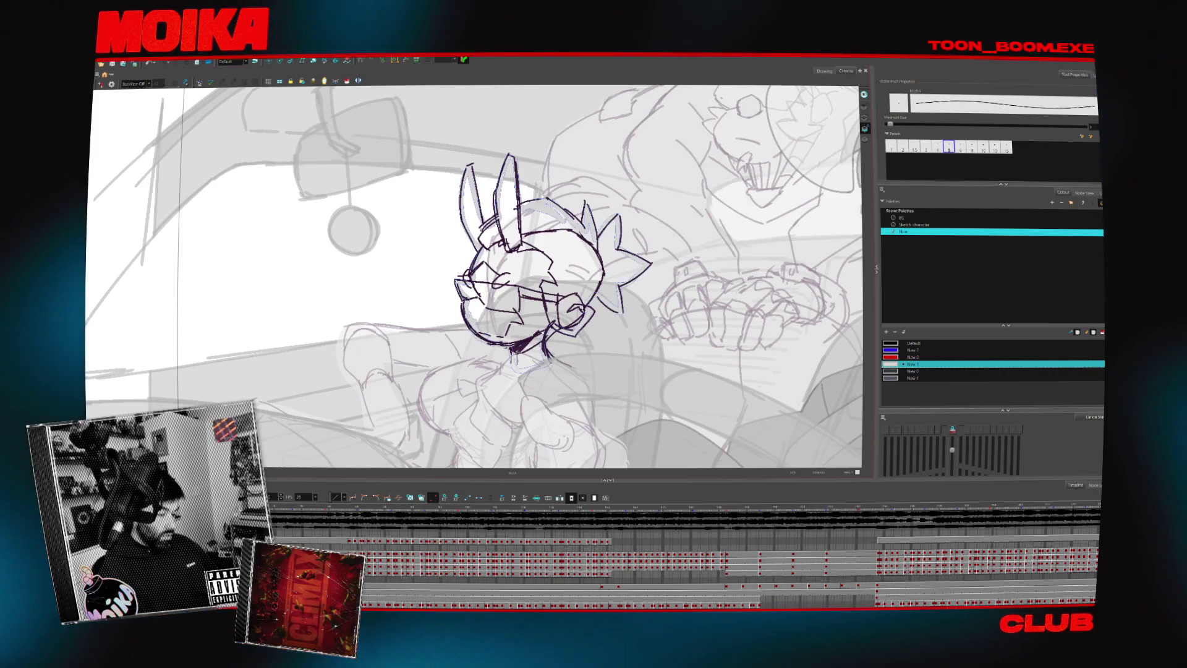
- Redraw the head on the next rabbit frame and play back, checking the grey-filled head pose
key("alt+s")
key("period")
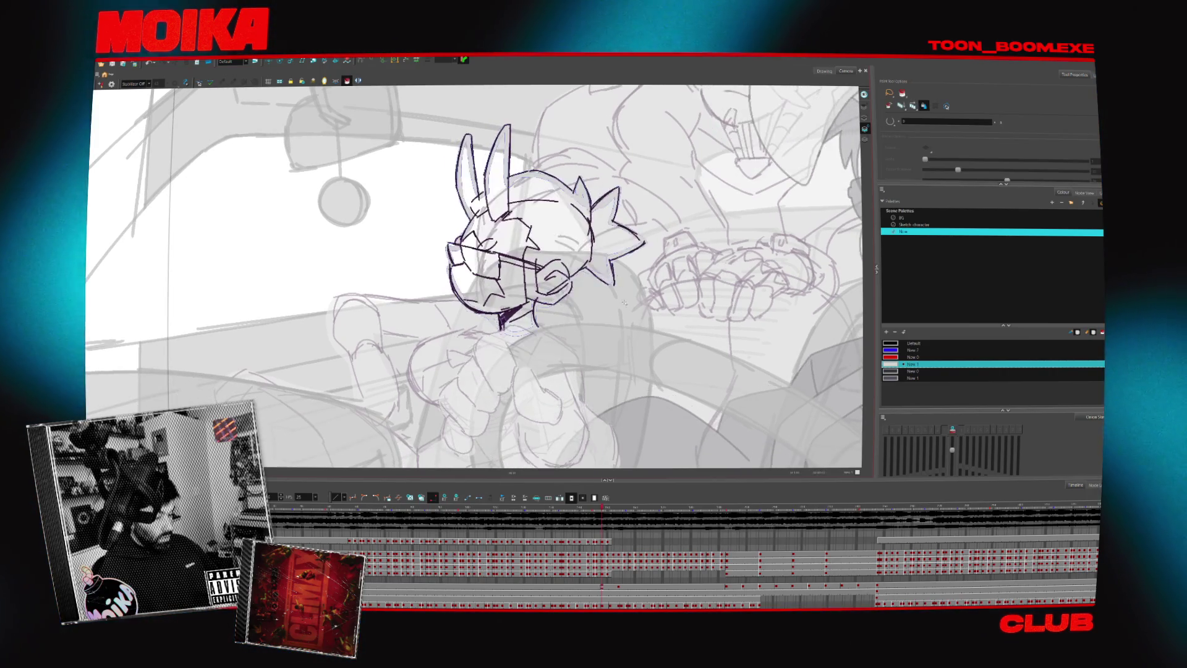
key("alt+b")
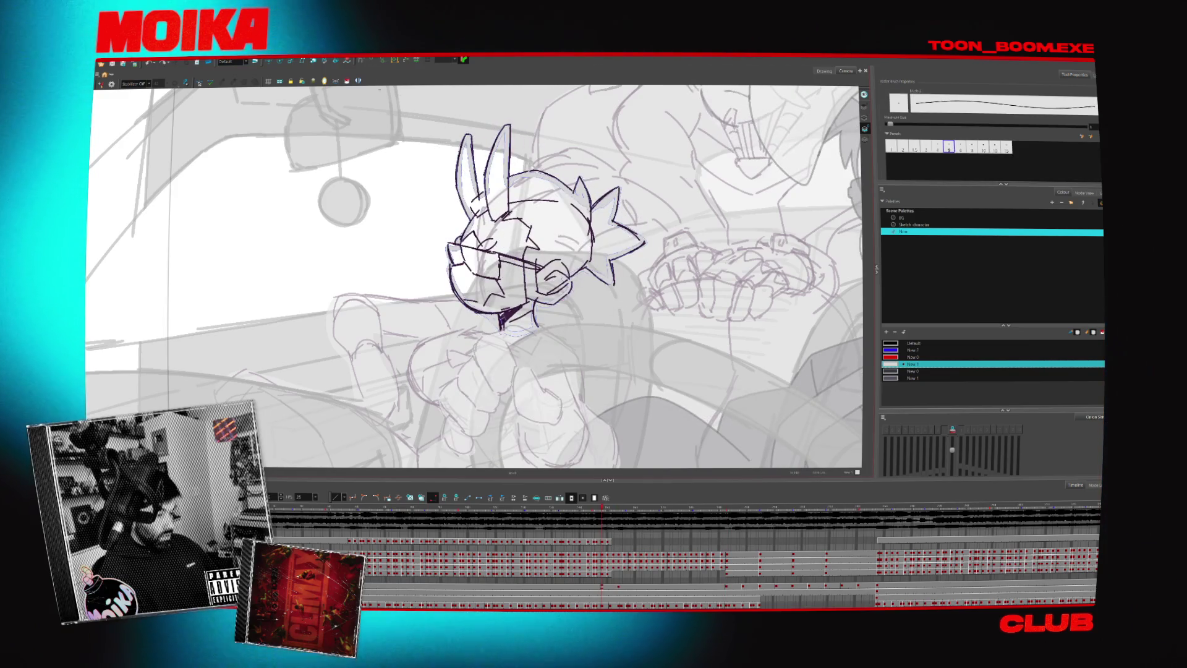
key("Return")
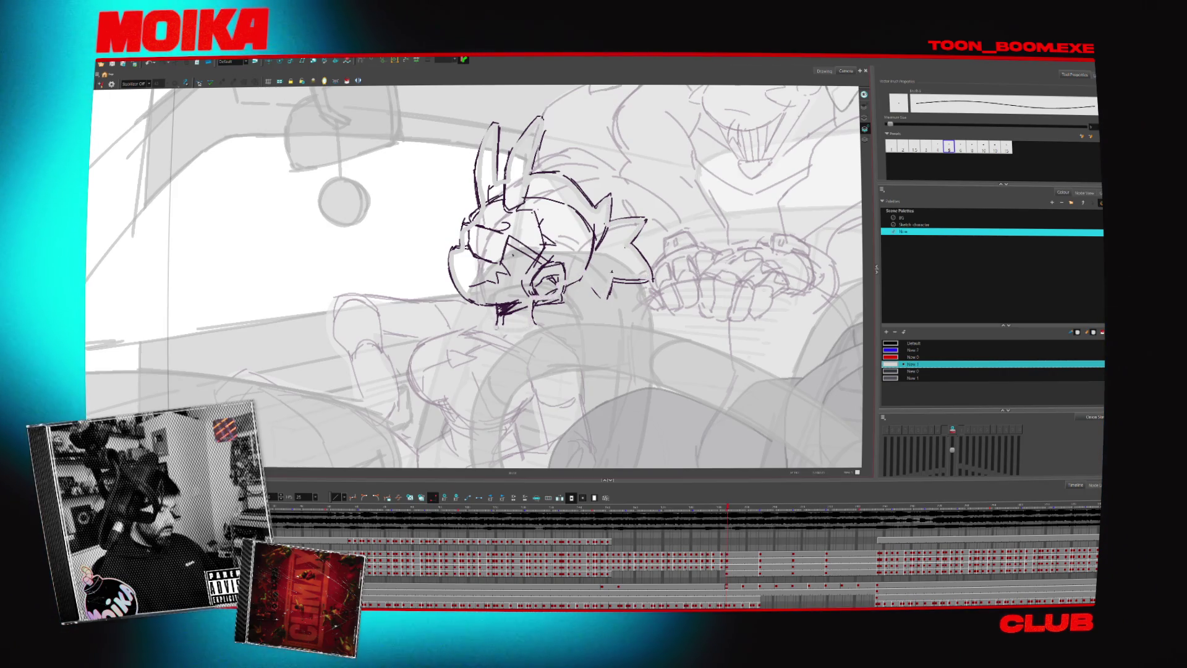
key("period")
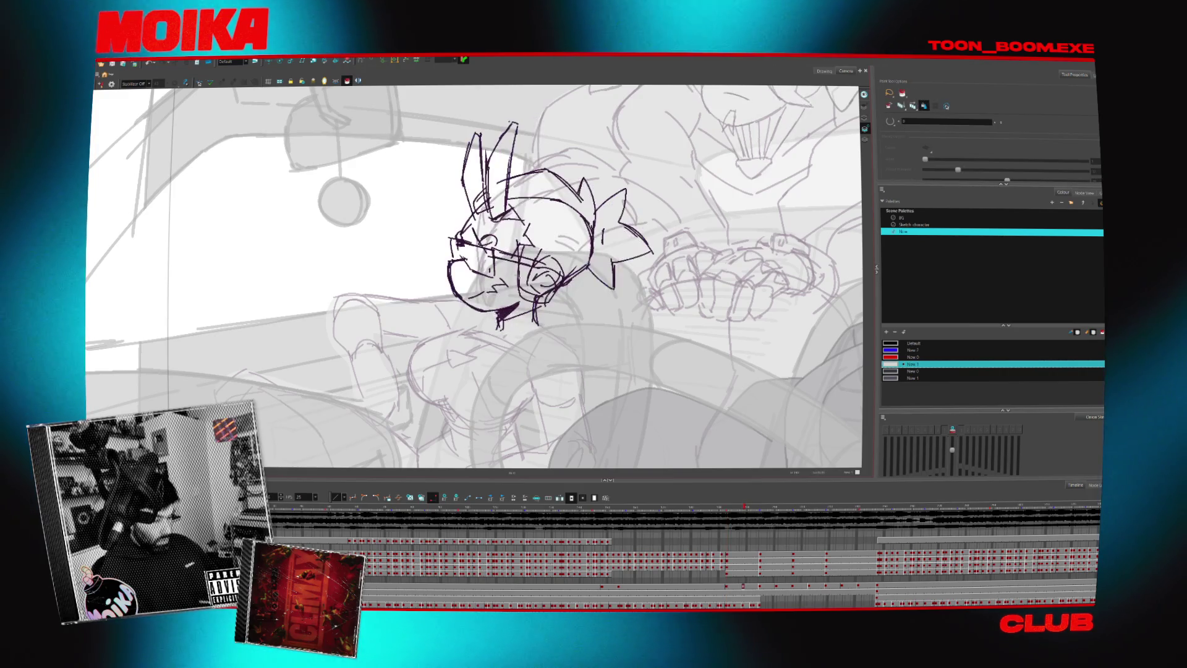
key("period")
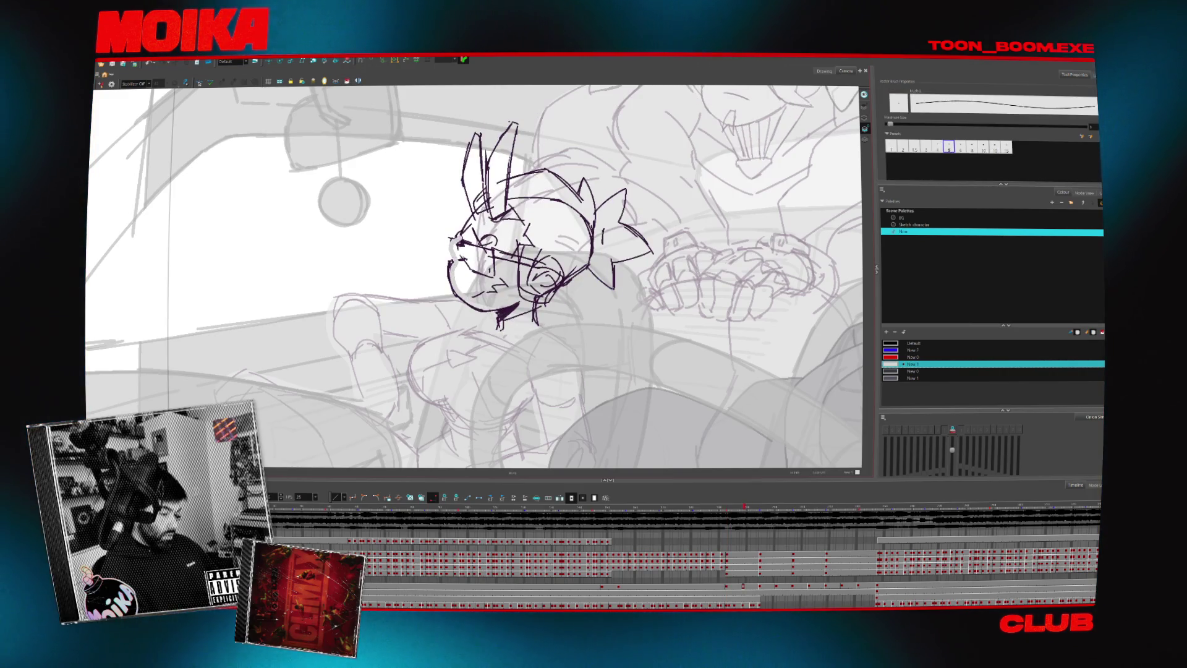
key("comma")
key("comma")
key("comma")
key("comma")
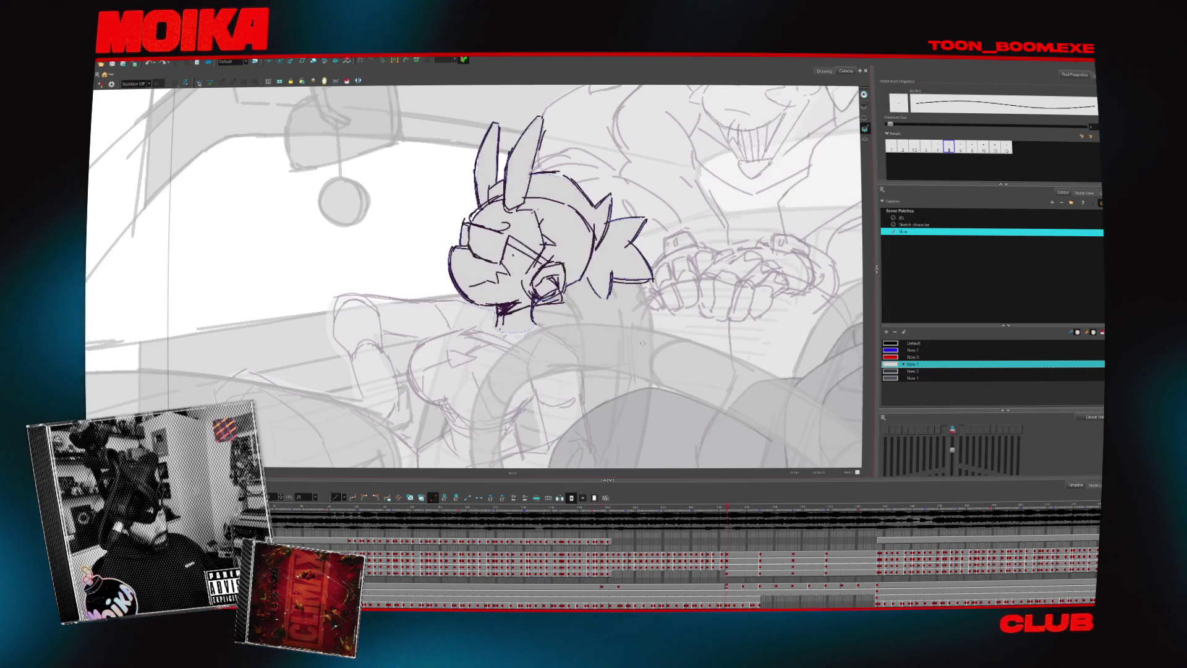
key("comma")
key("comma")
key("Return")
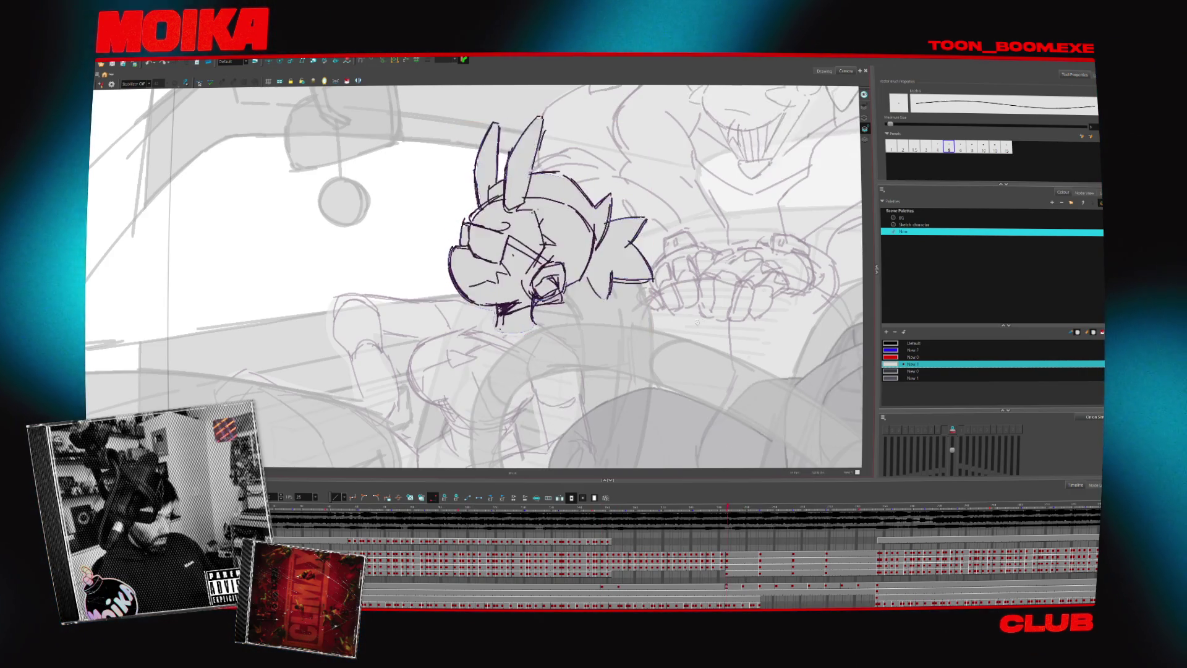
scroll(577, 364, "down", 2)
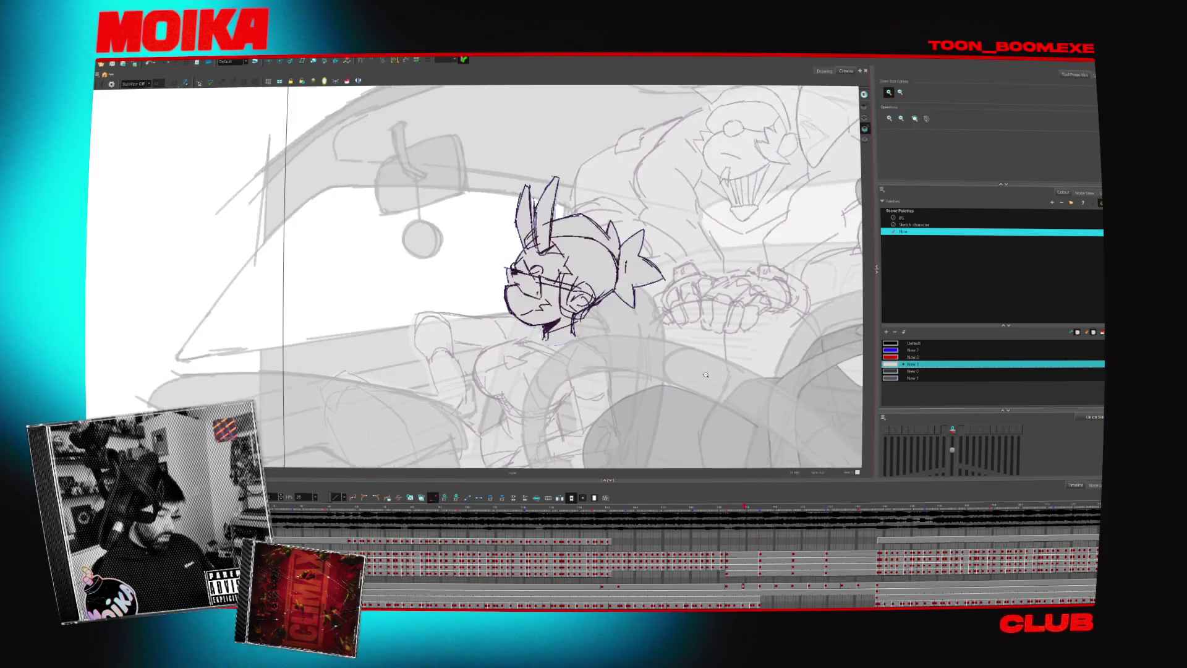
scroll(578, 364, "down", 2)
scroll(577, 364, "down", 2)
scroll(578, 364, "down", 2)
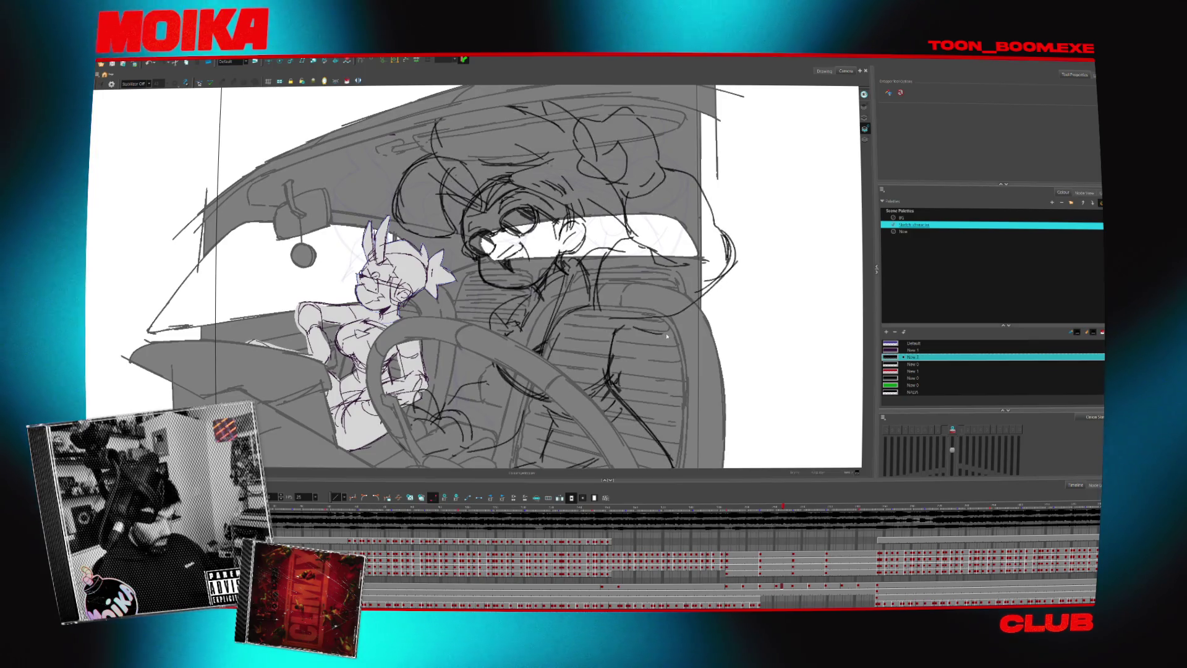
key("alt+z")
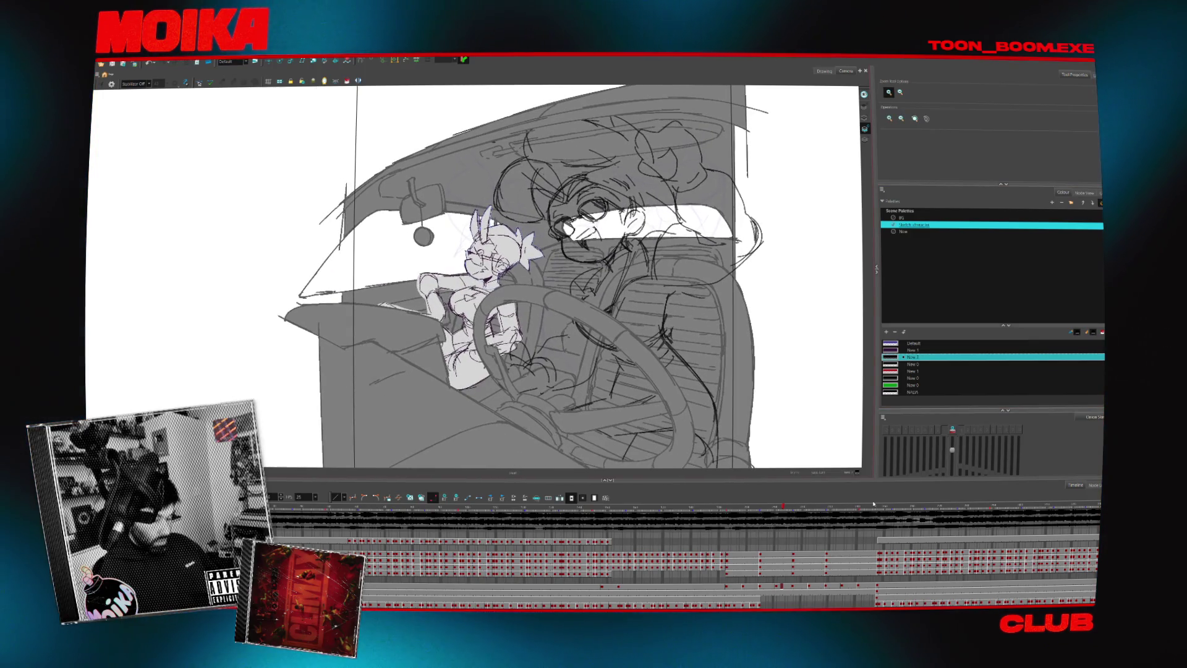
left_click_drag(856, 514, 667, 535)
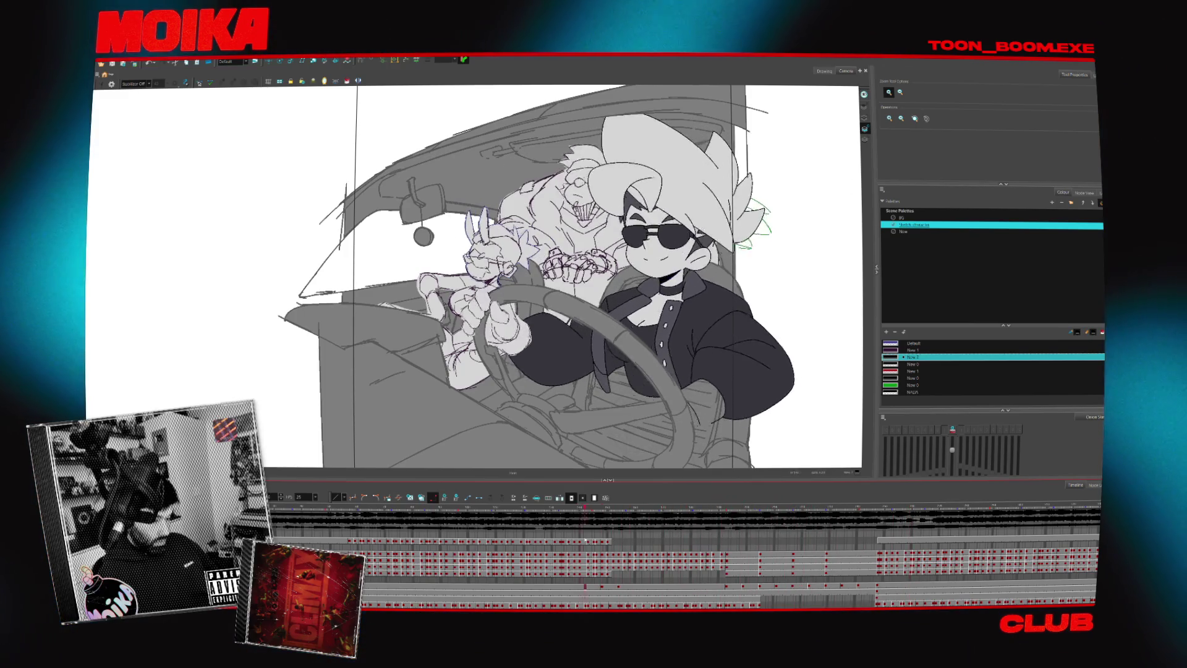
left_click(607, 586)
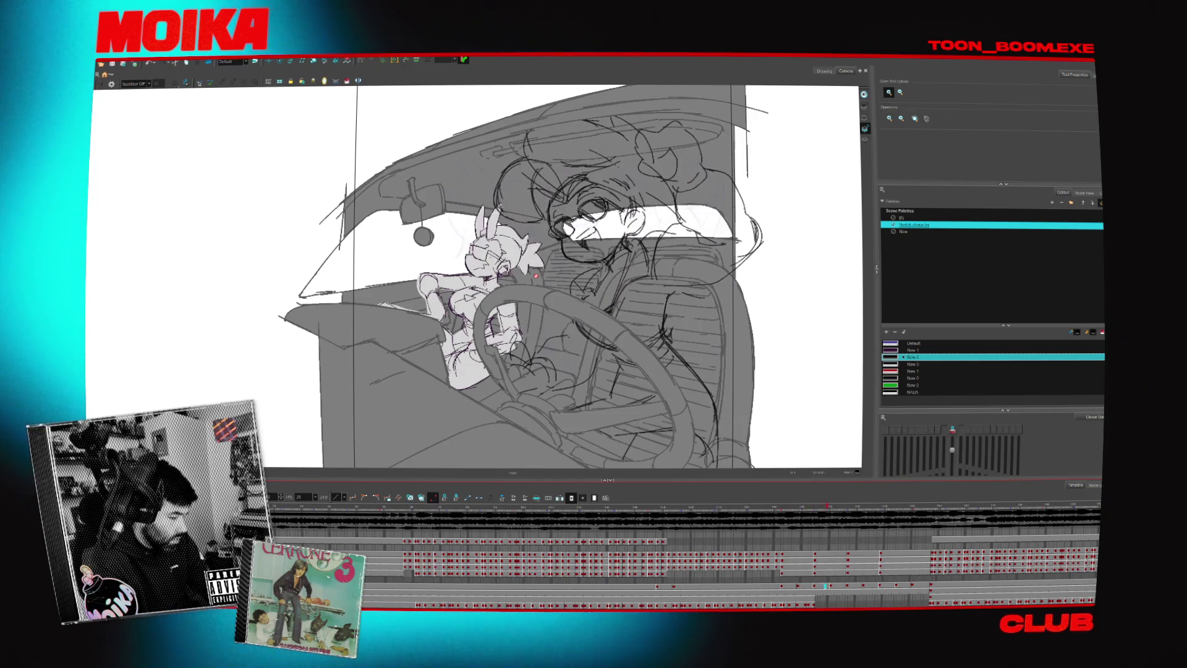
left_click_drag(773, 509, 804, 513)
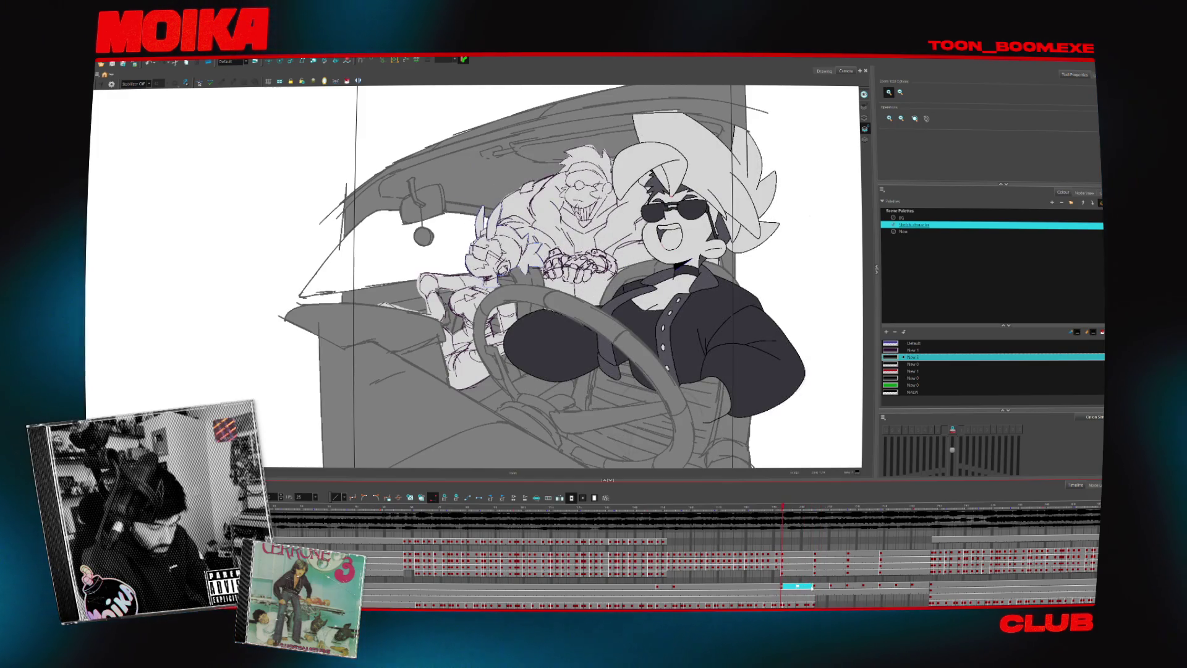
left_click(812, 586)
left_click_drag(801, 512, 758, 508)
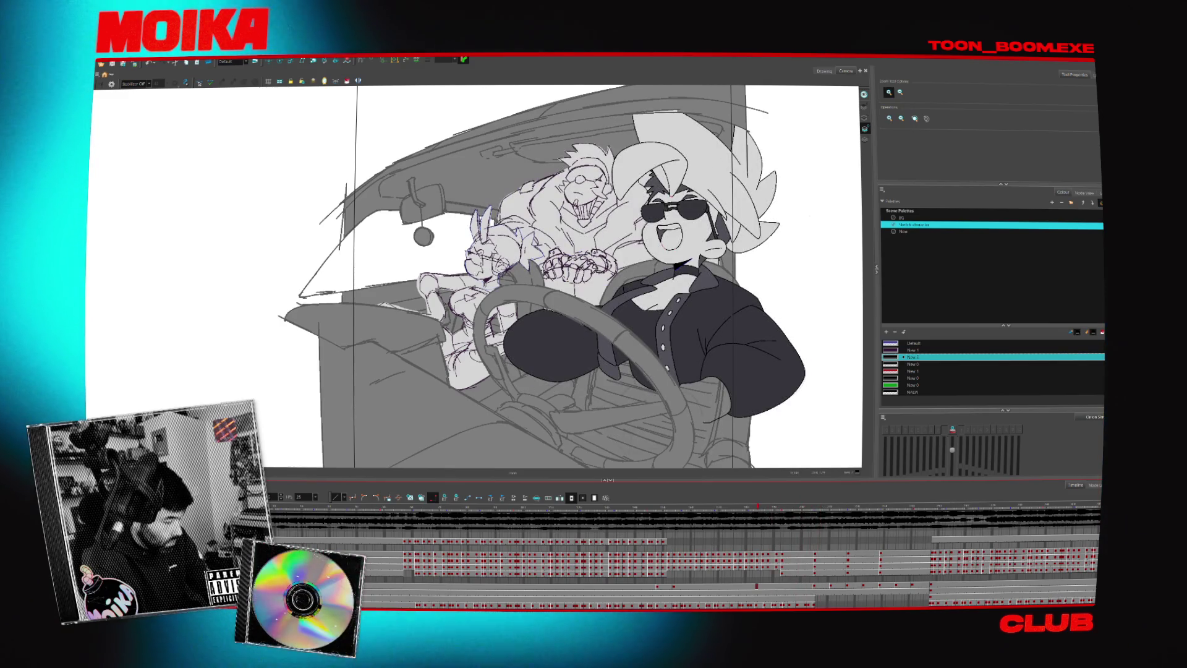
left_click(855, 585)
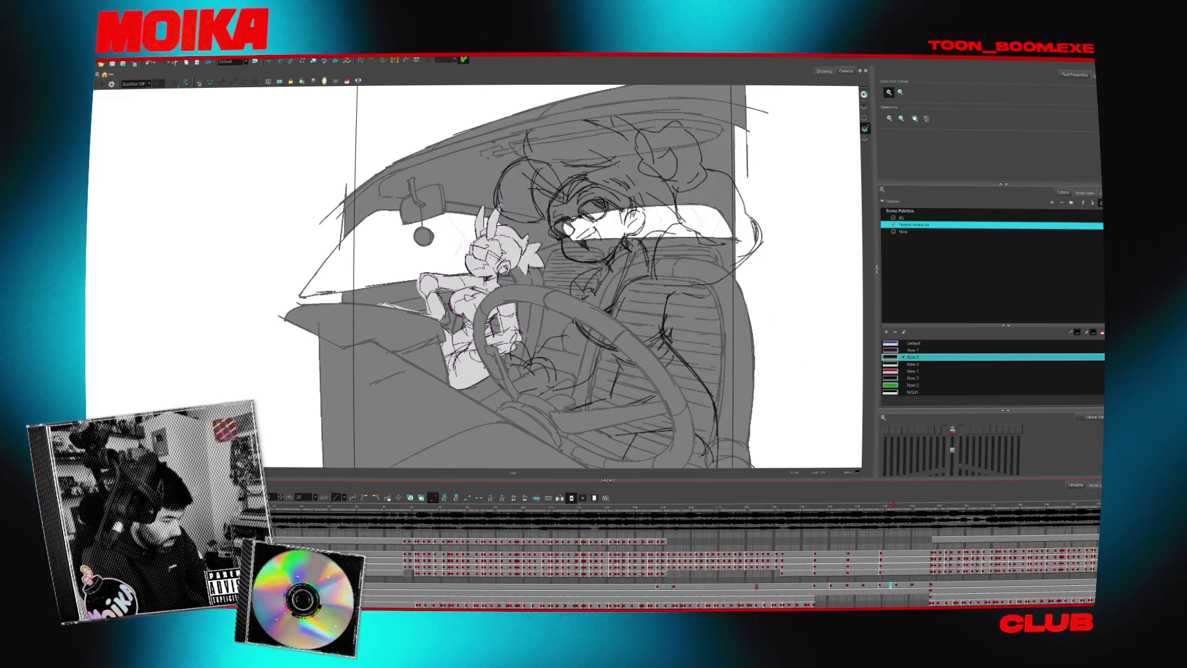
left_click_drag(856, 586, 781, 586)
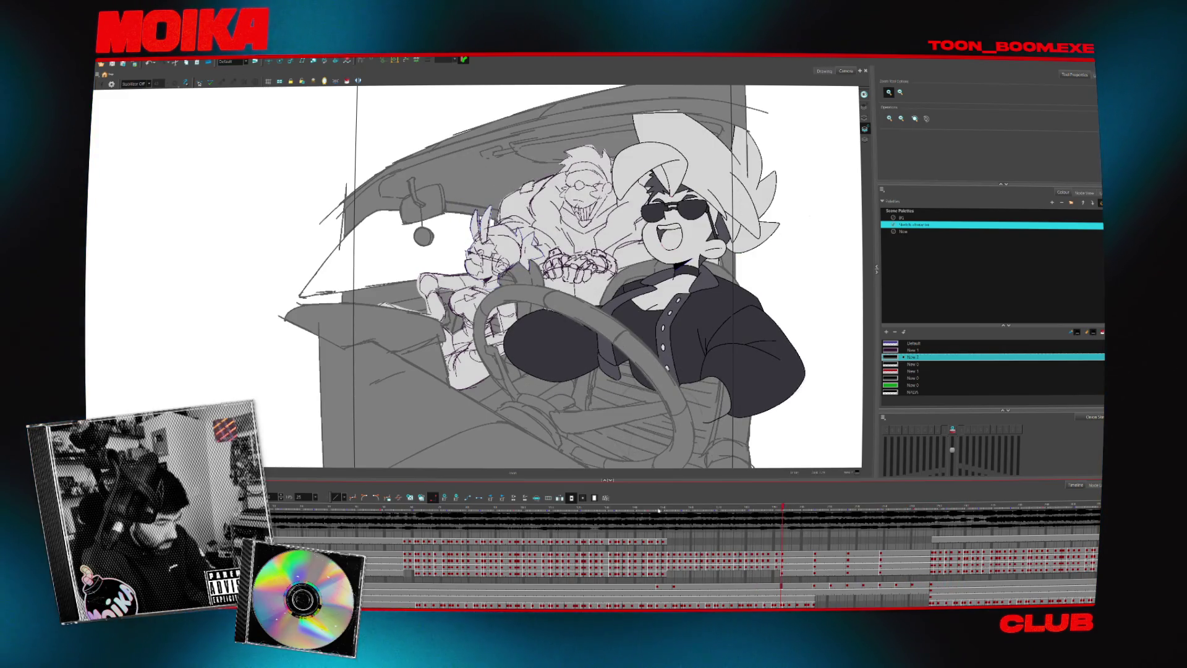
left_click(833, 586)
left_click(781, 587)
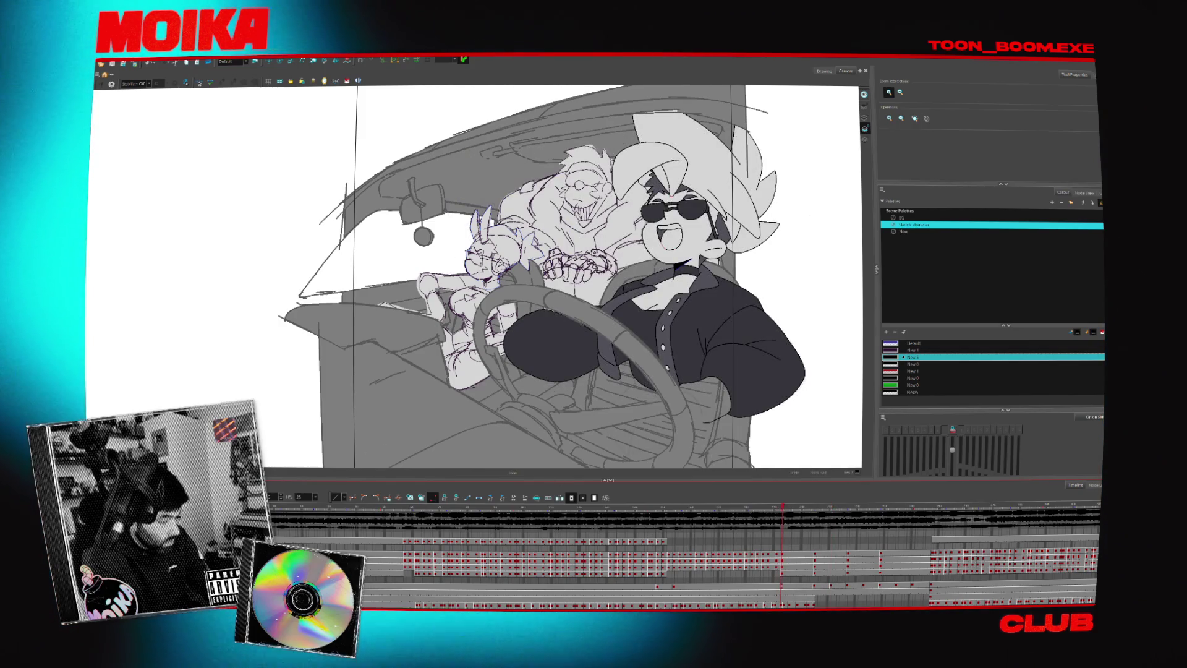
left_click(896, 585)
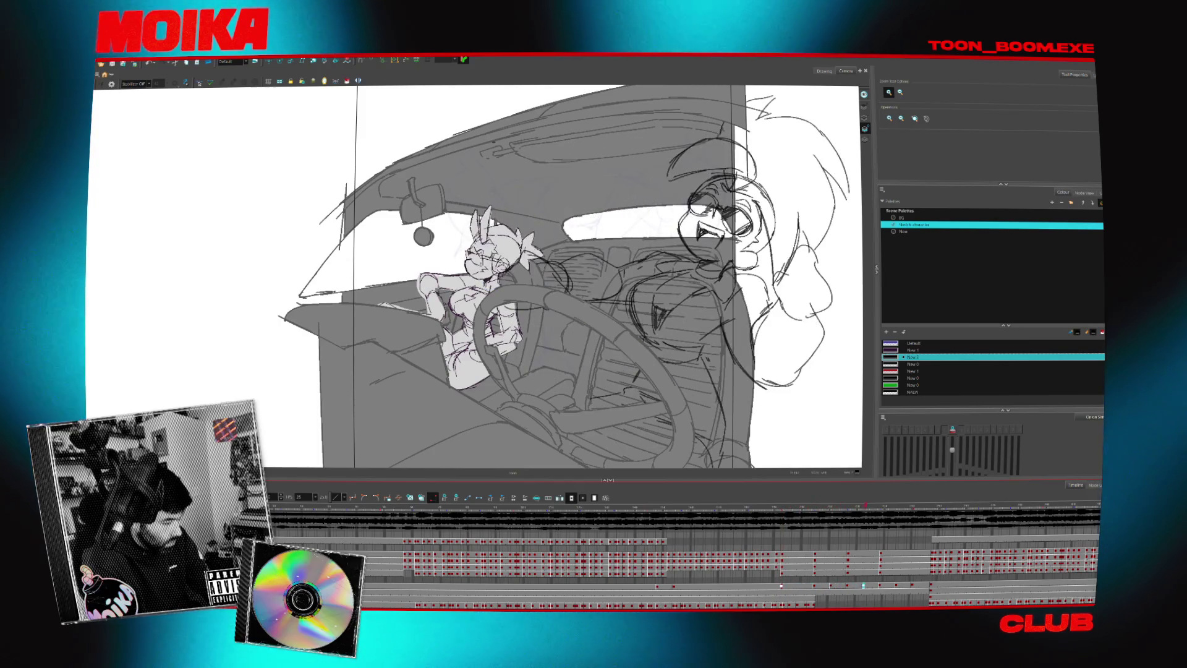
left_click(1029, 583)
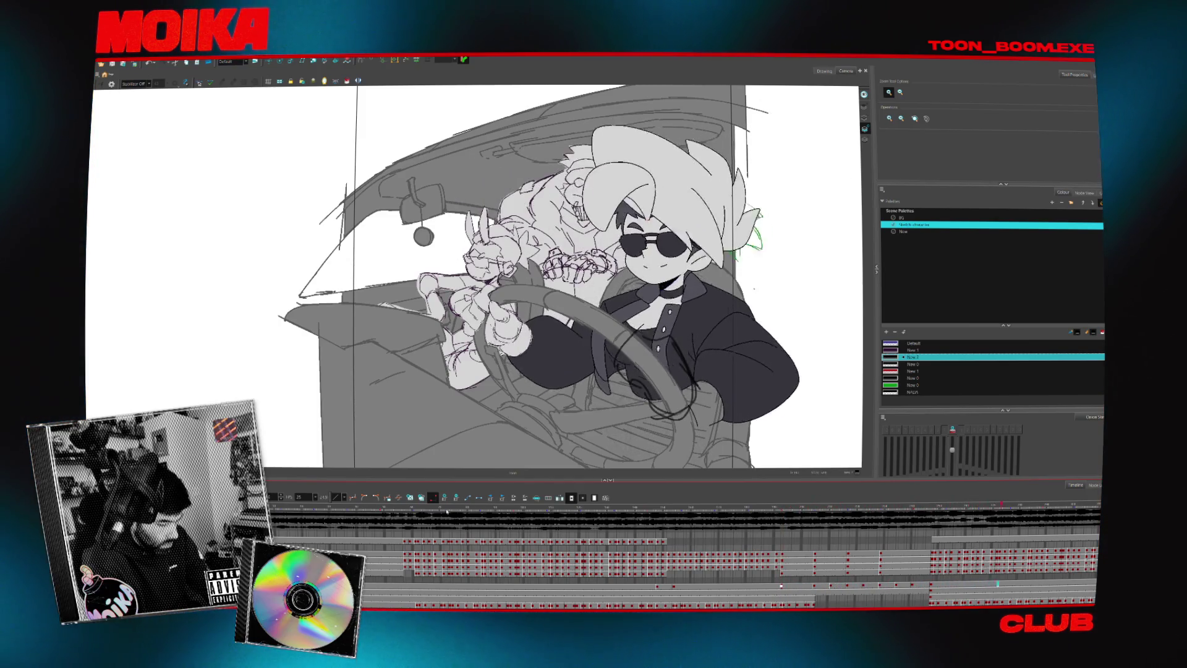
left_click(913, 585)
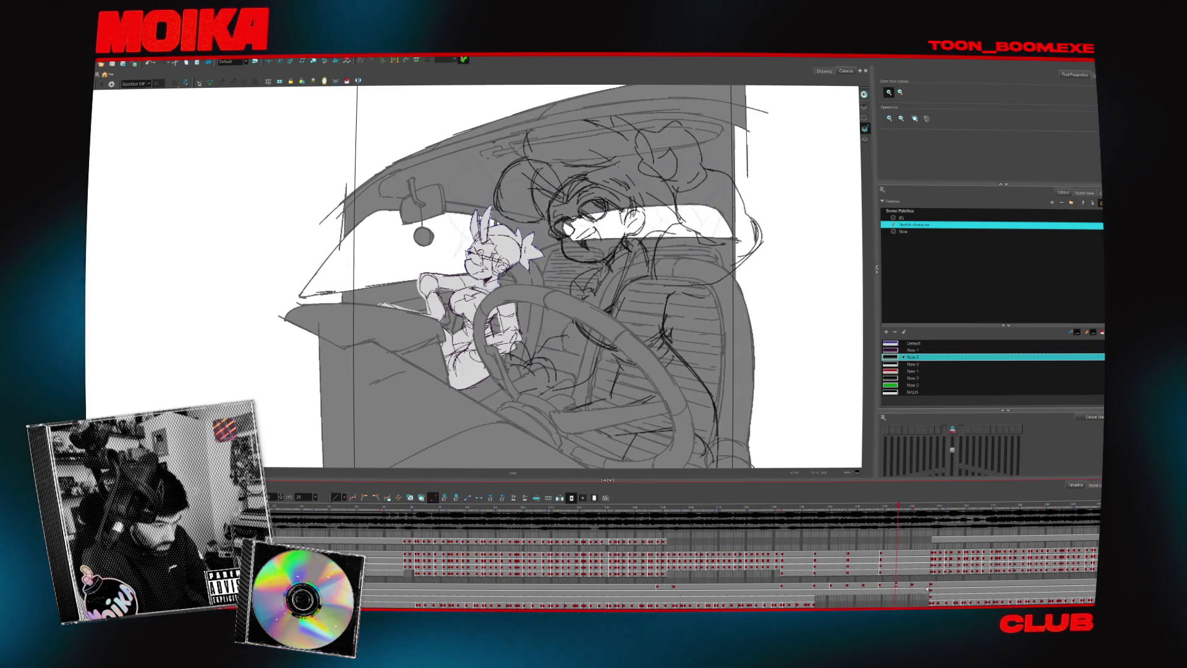
left_click(930, 587)
left_click(914, 585)
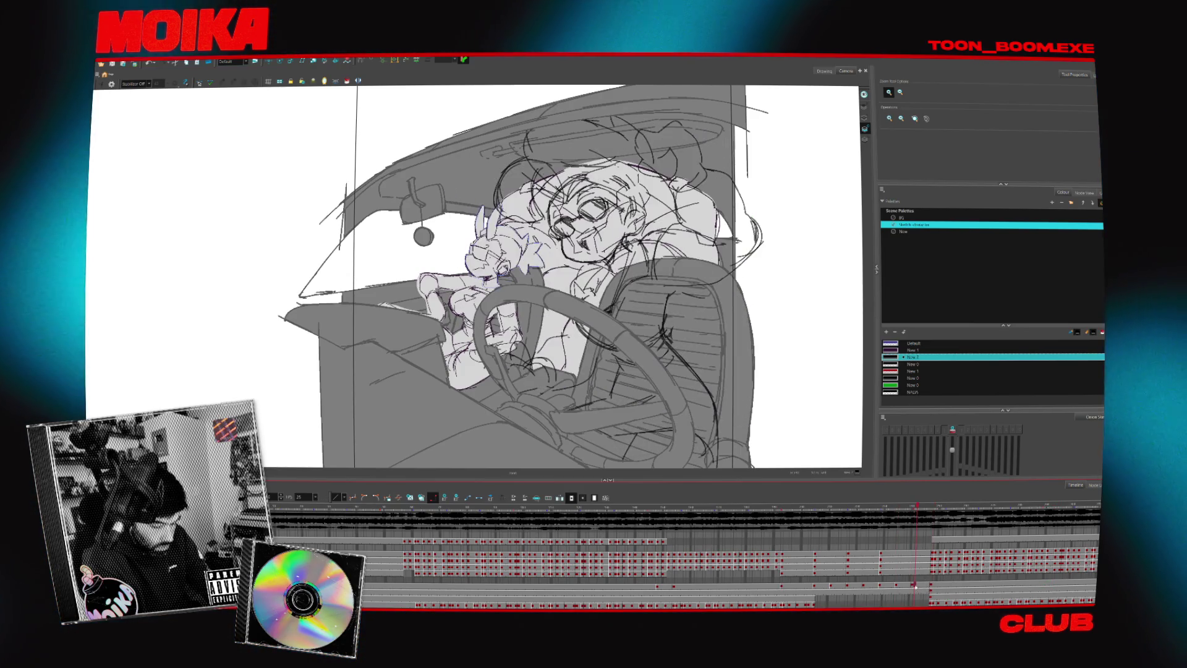
left_click(936, 585)
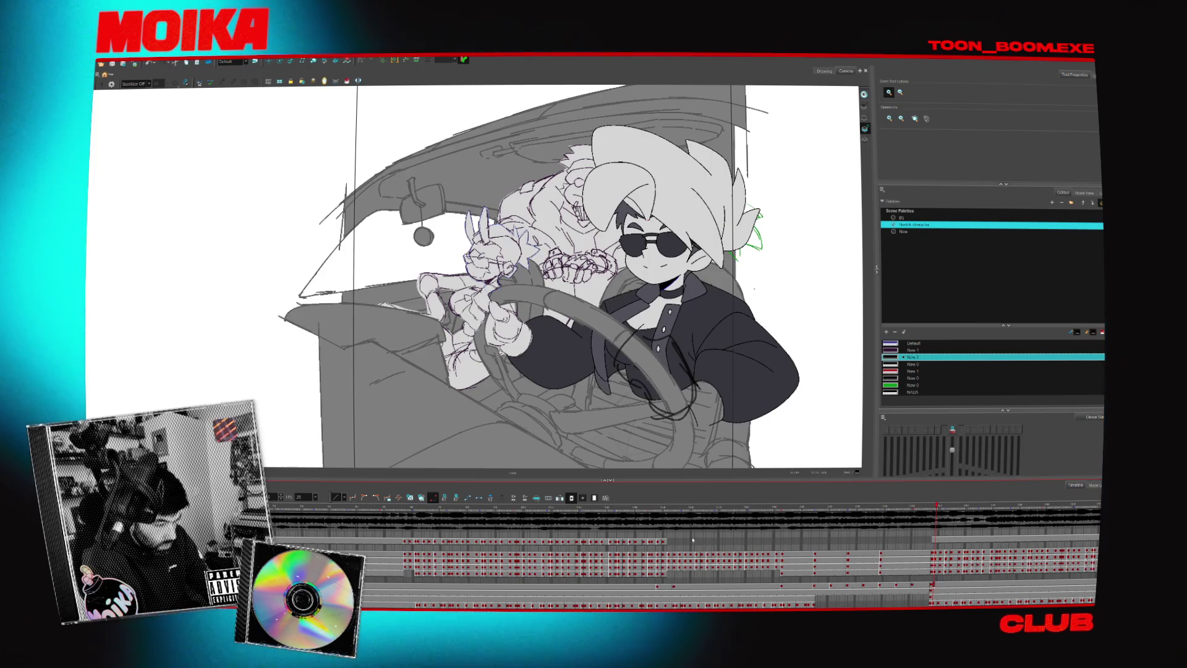
key("Return")
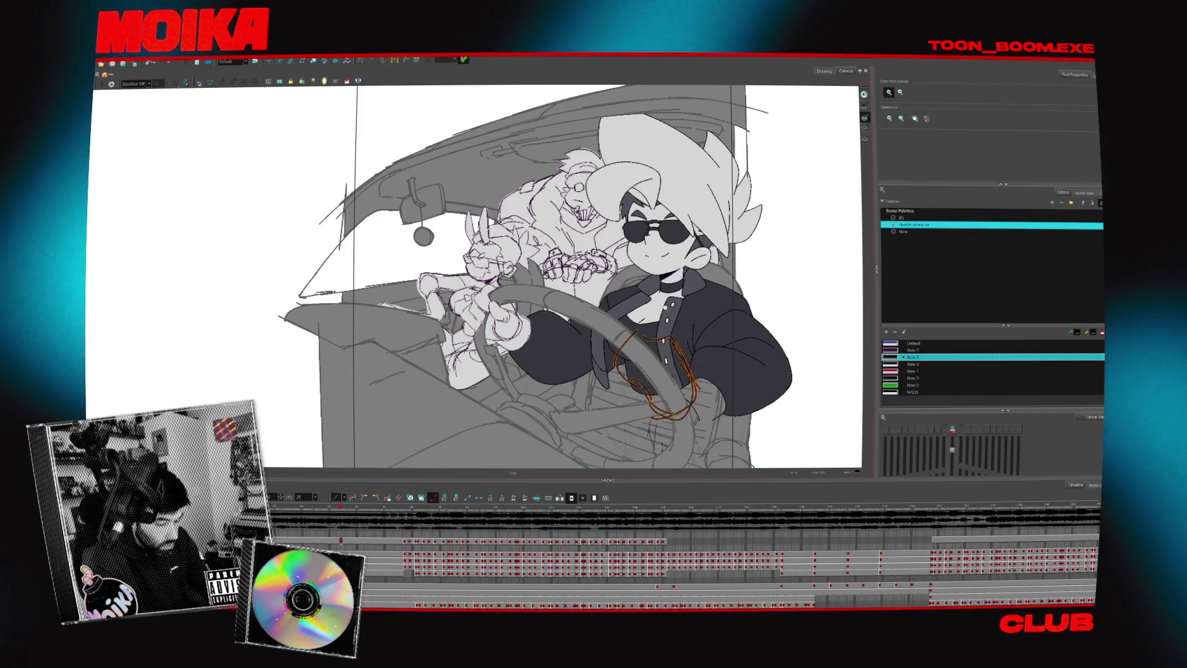
scroll(719, 378, "down", 3)
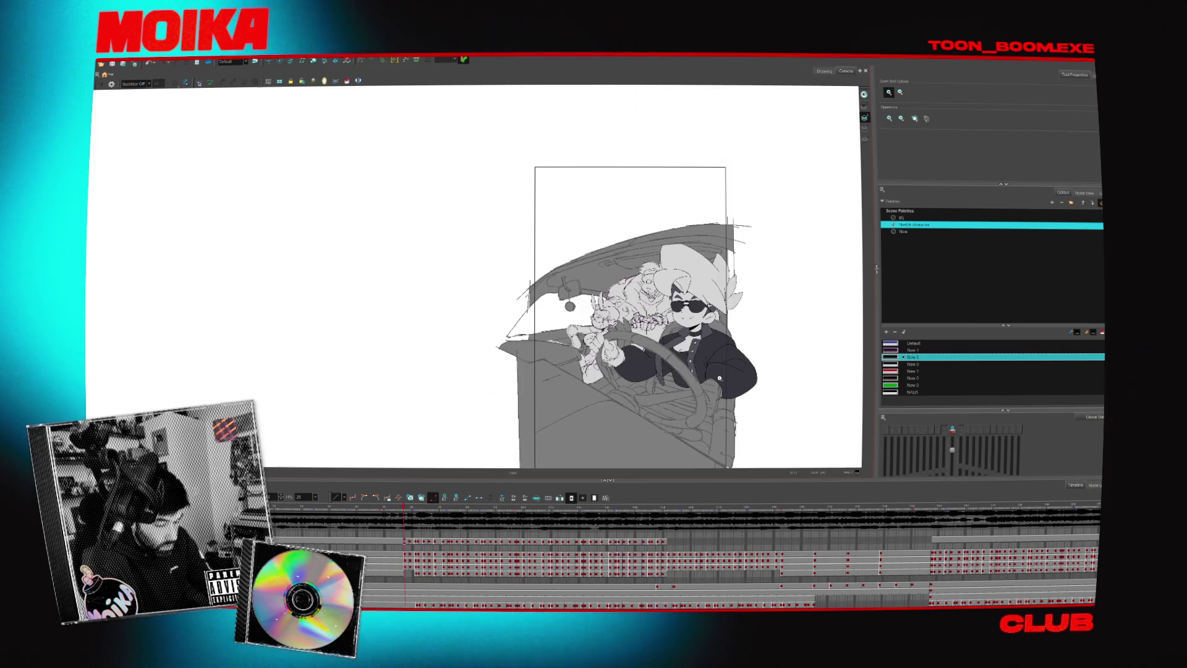
- Delete the character turnaround sheet above the camera frame, zoom back in and play the driver animation
left_click_drag(719, 378, 608, 372)
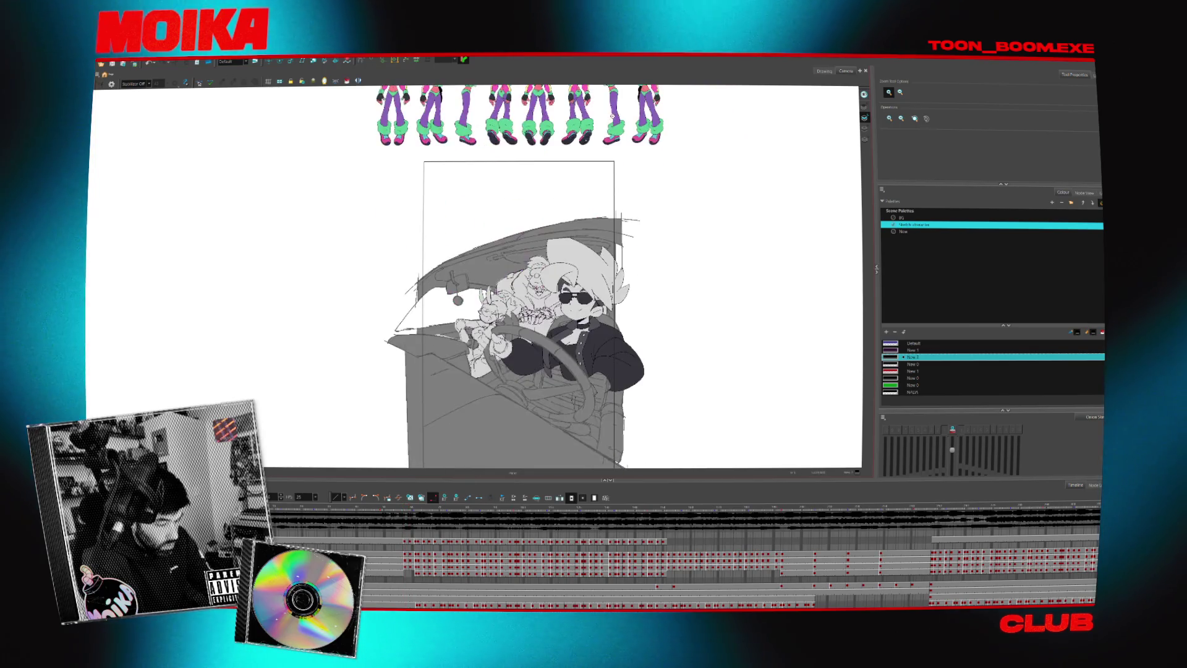
left_click_drag(596, 151, 598, 174)
key("Delete")
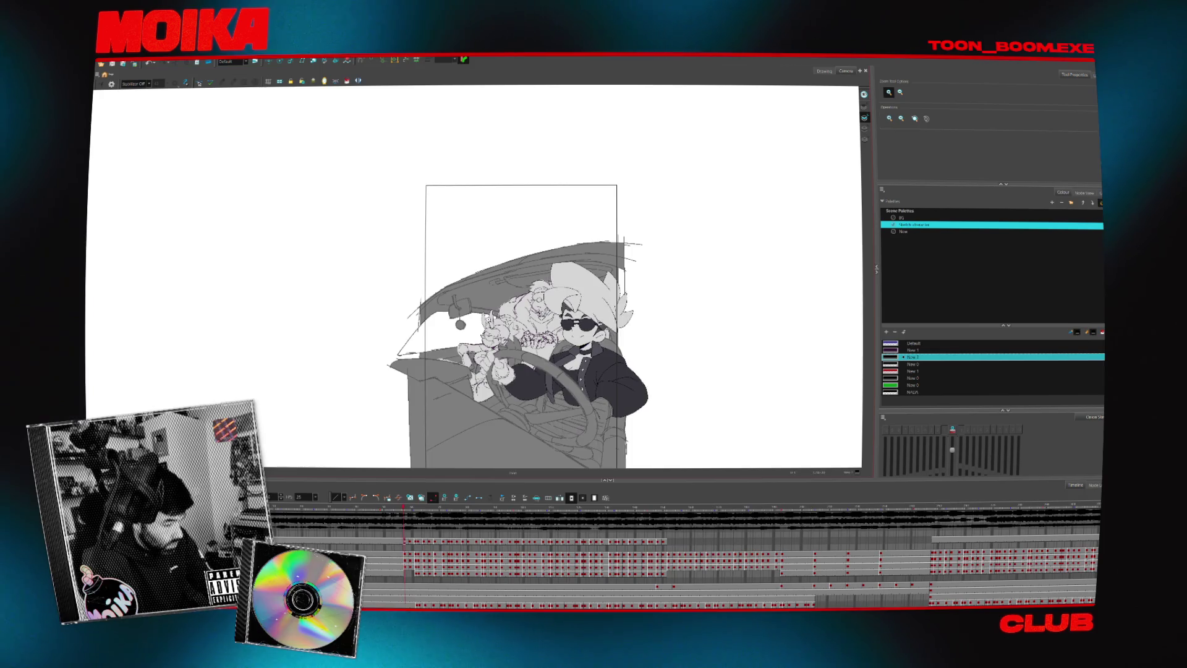
scroll(558, 388, "up", 1)
scroll(558, 388, "up", 1)
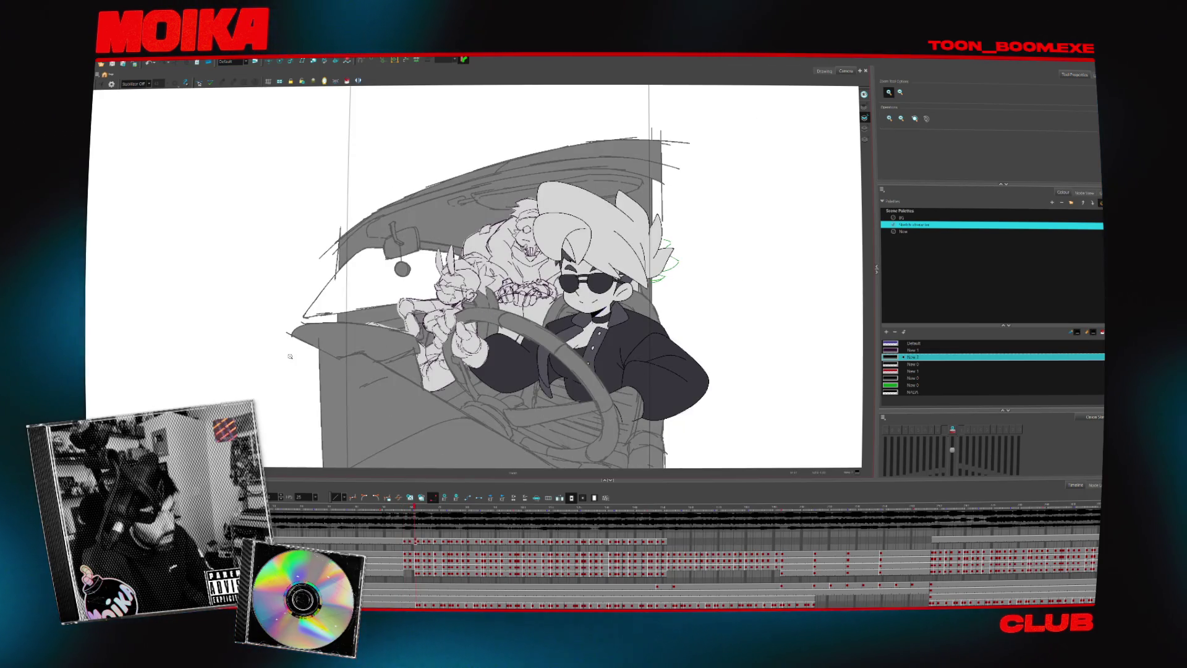
key("Return")
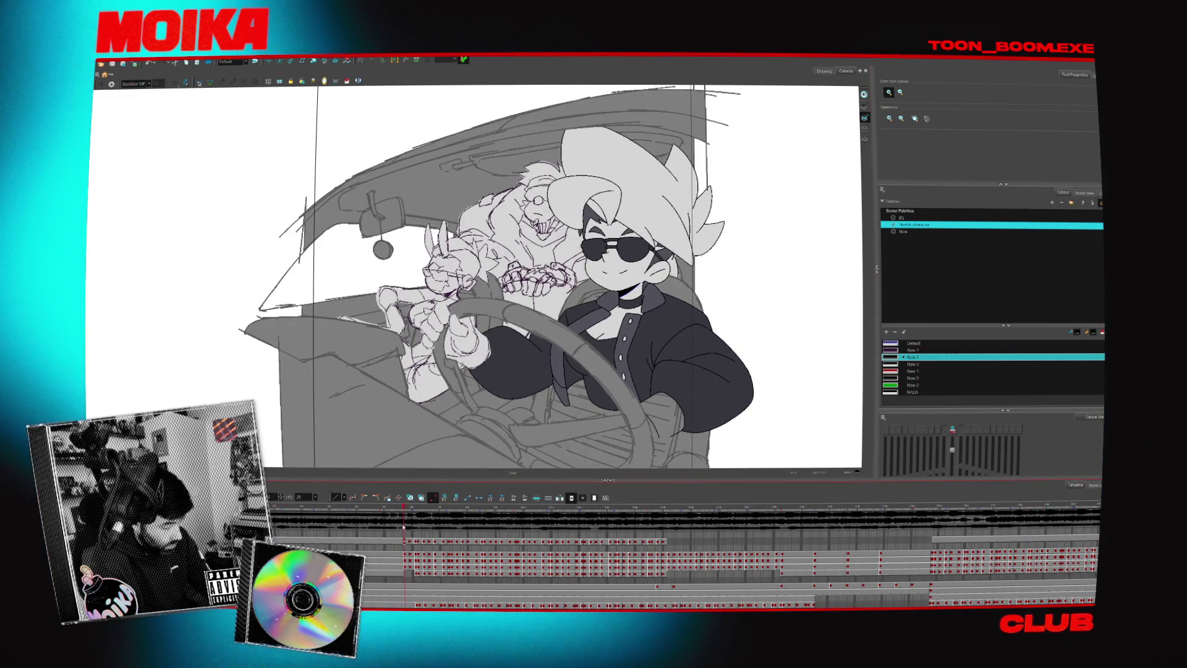
left_click(666, 542, "shift")
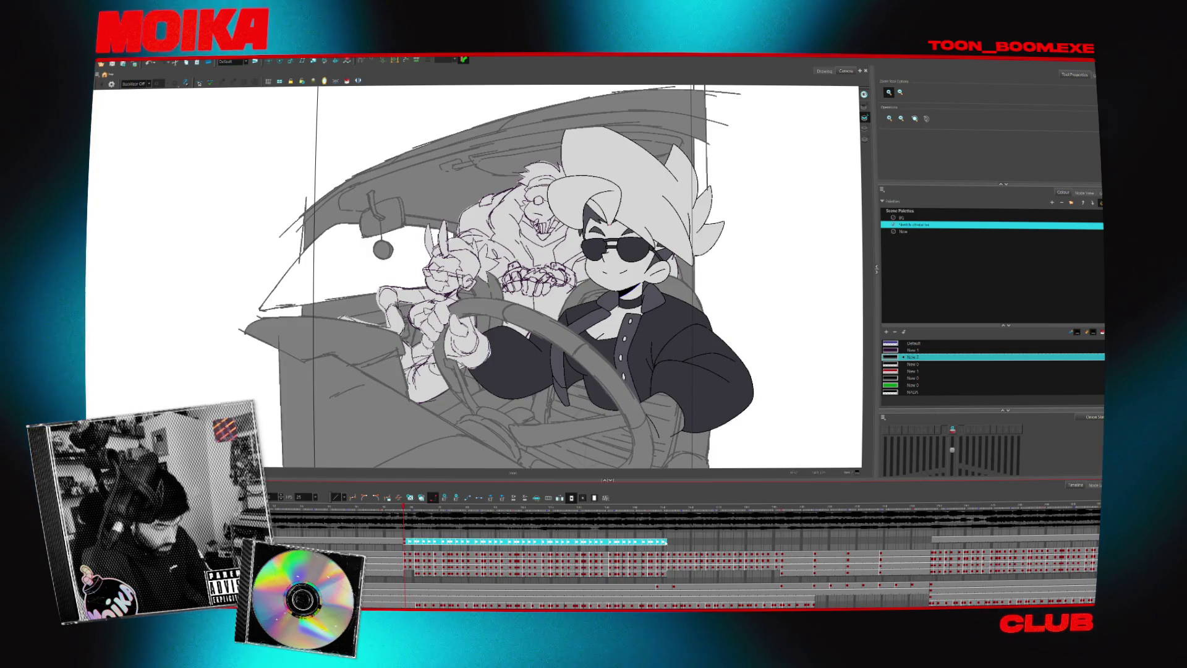
left_click(937, 548)
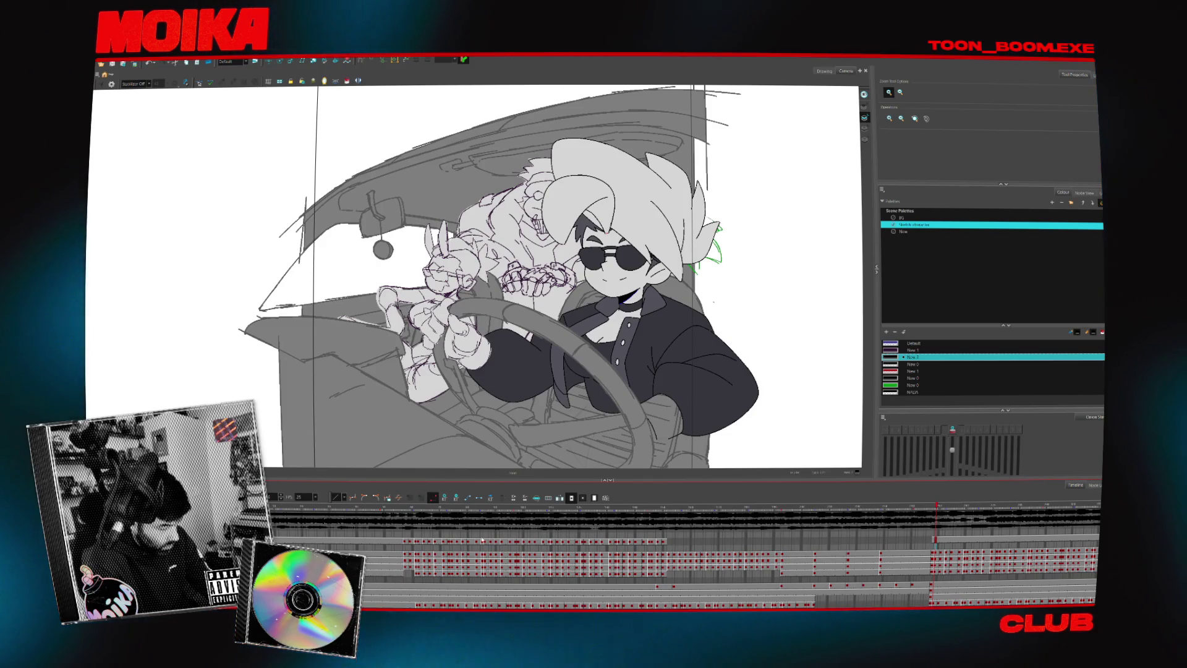
key("space")
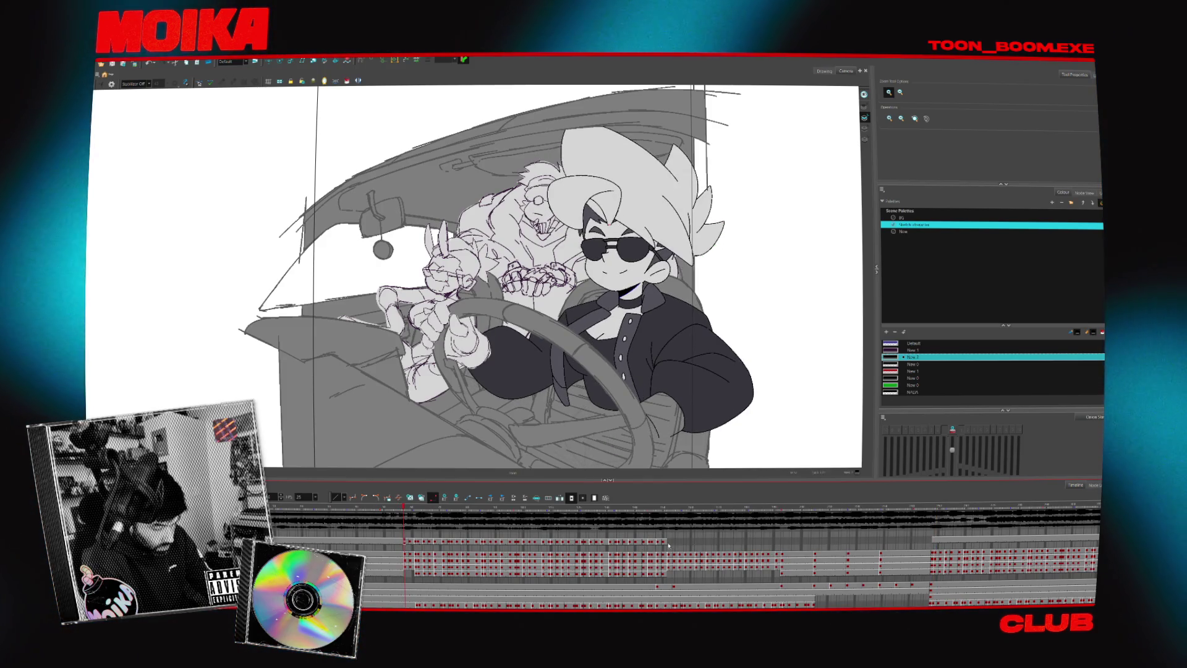
left_click(666, 542, "shift")
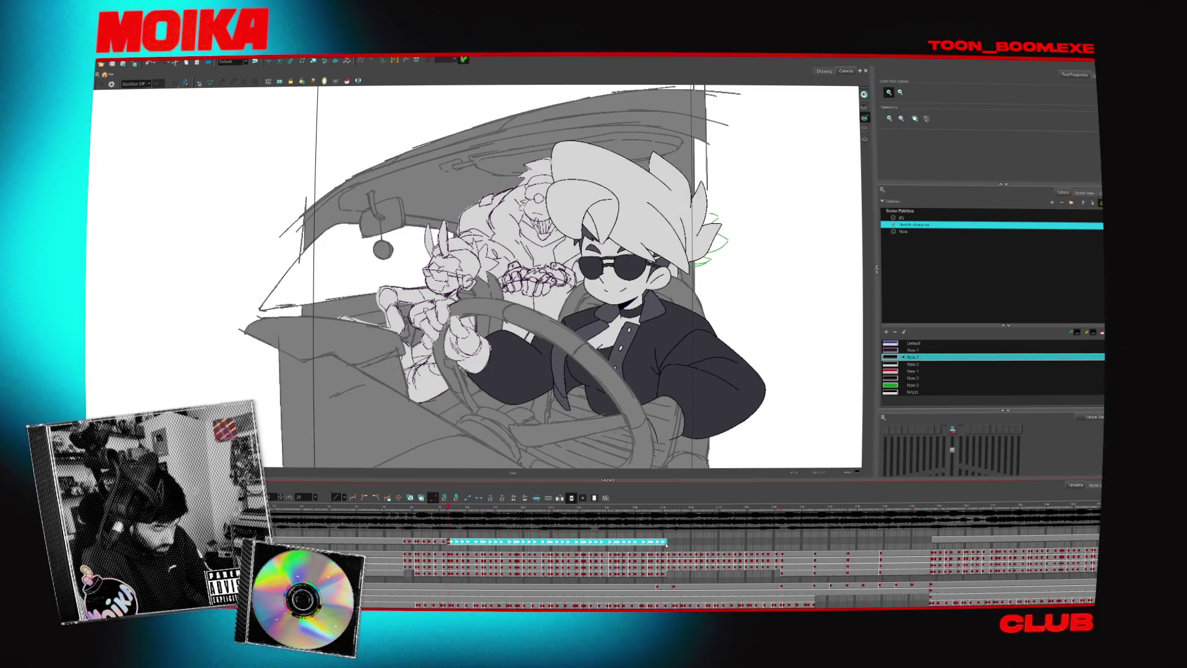
left_click(932, 542)
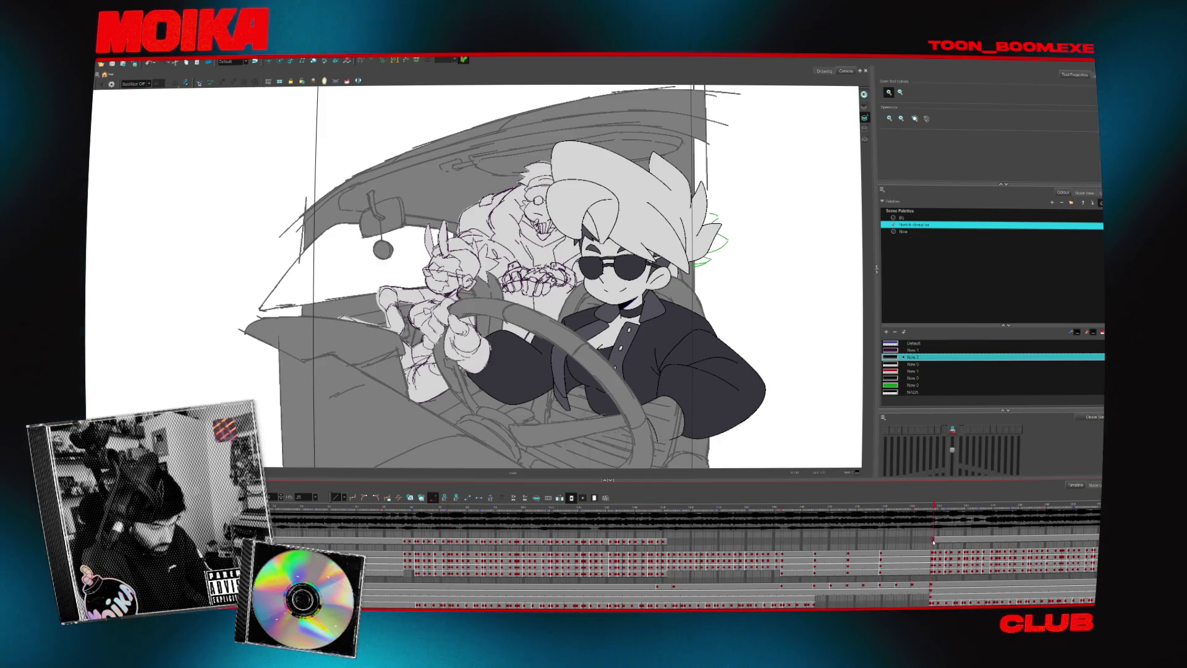
scroll(933, 542, "right", 3)
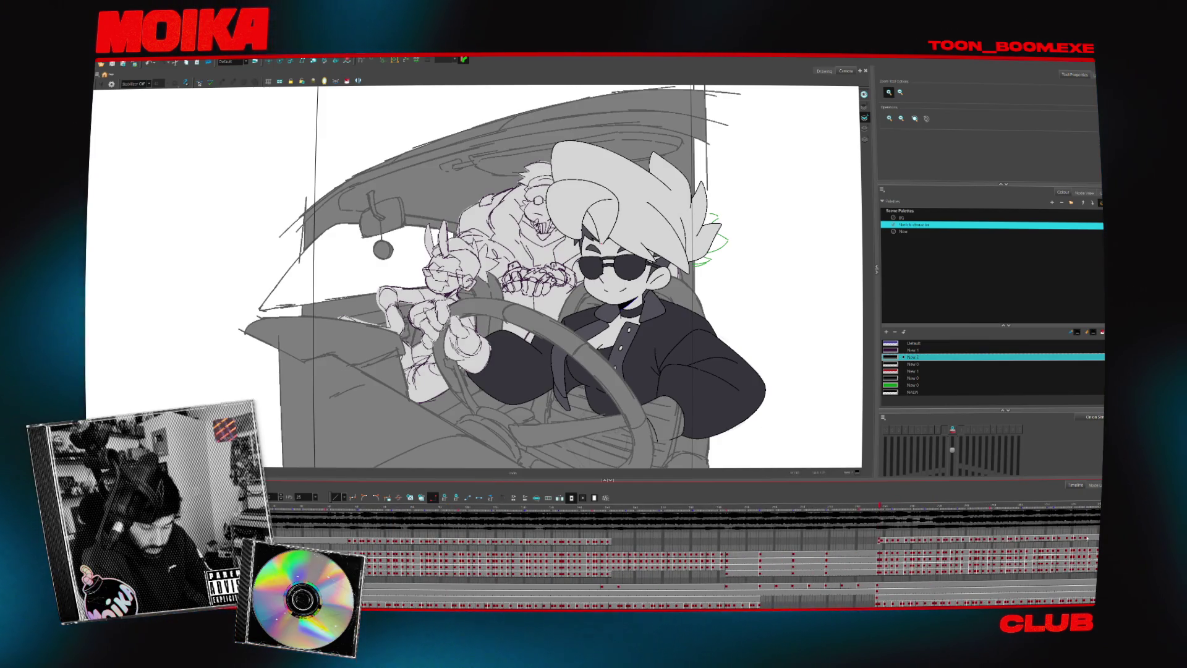
left_click(1042, 540)
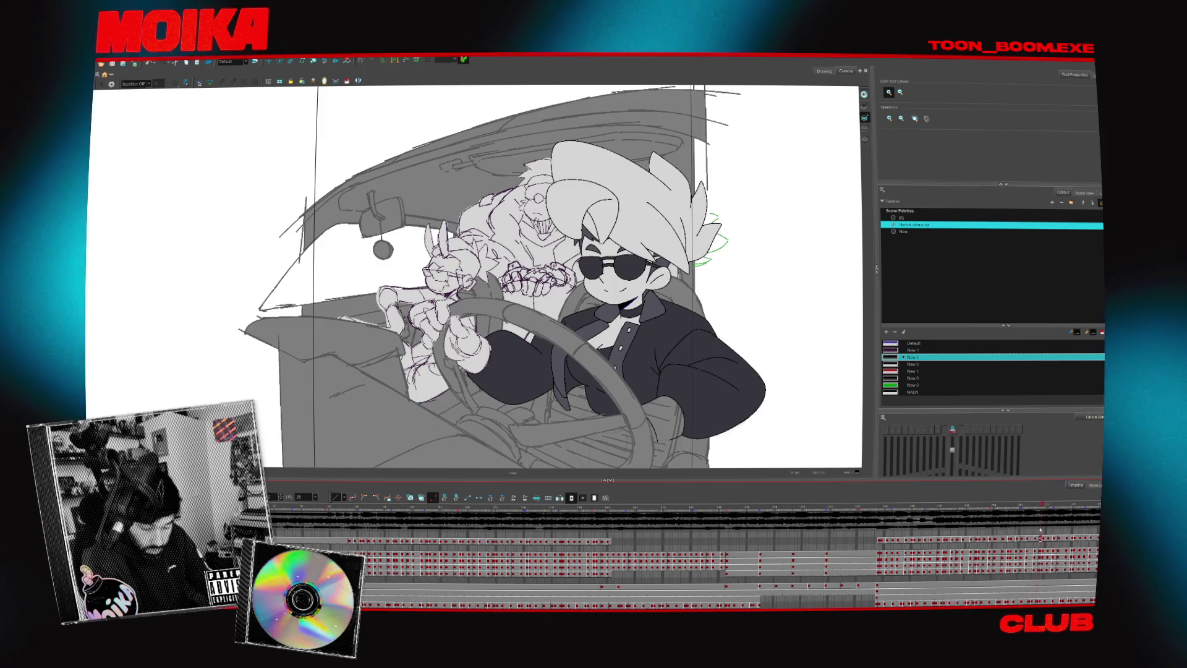
left_click(858, 541)
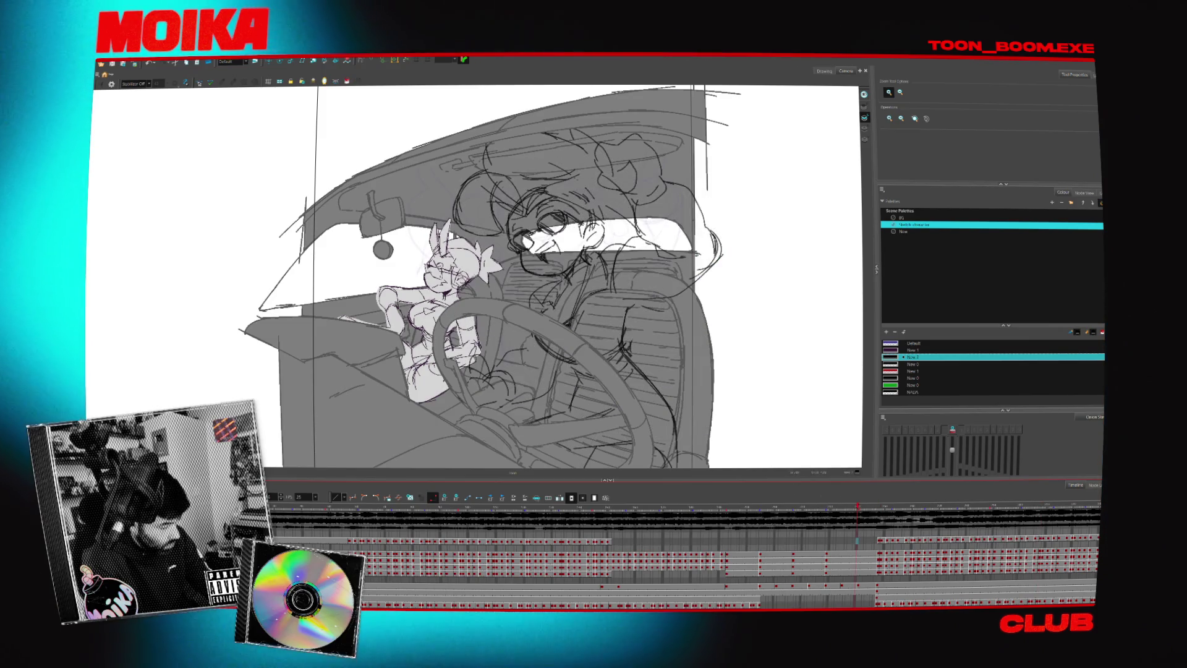
left_click_drag(857, 540, 988, 540)
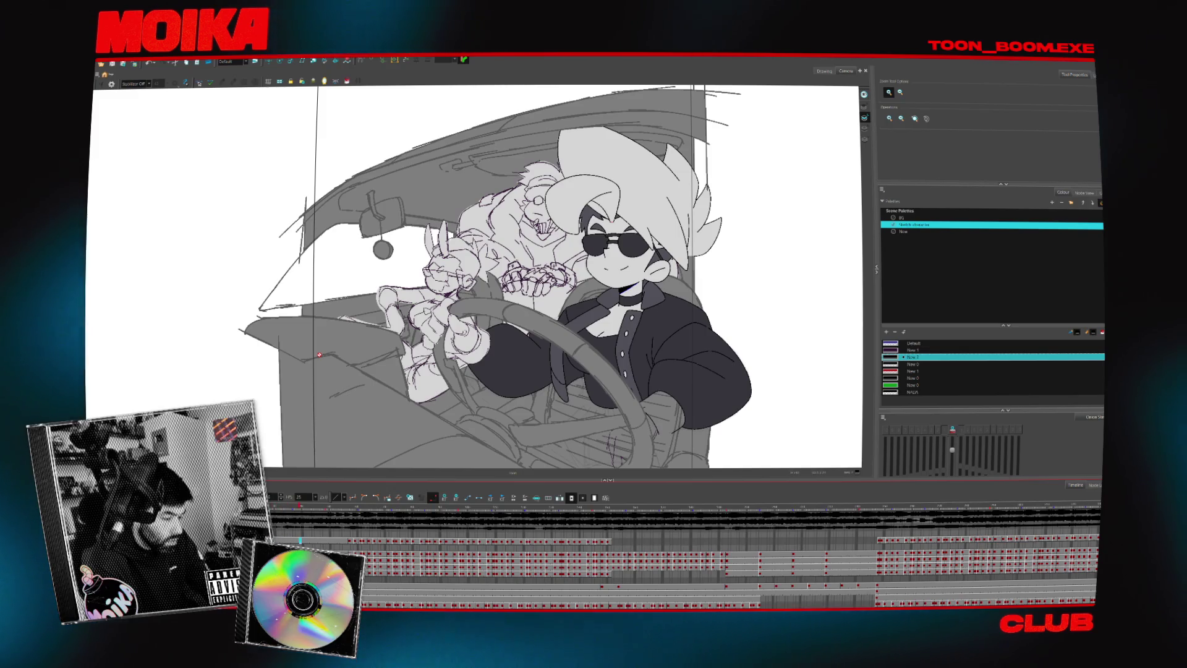
left_click(333, 540)
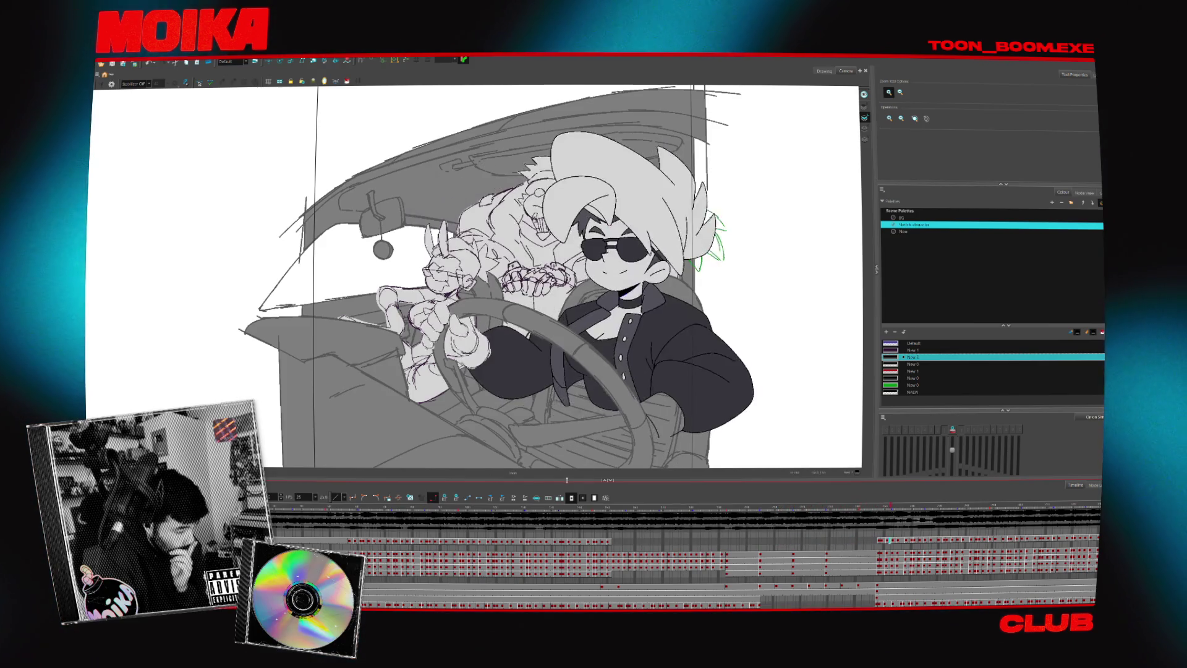
left_click(781, 510)
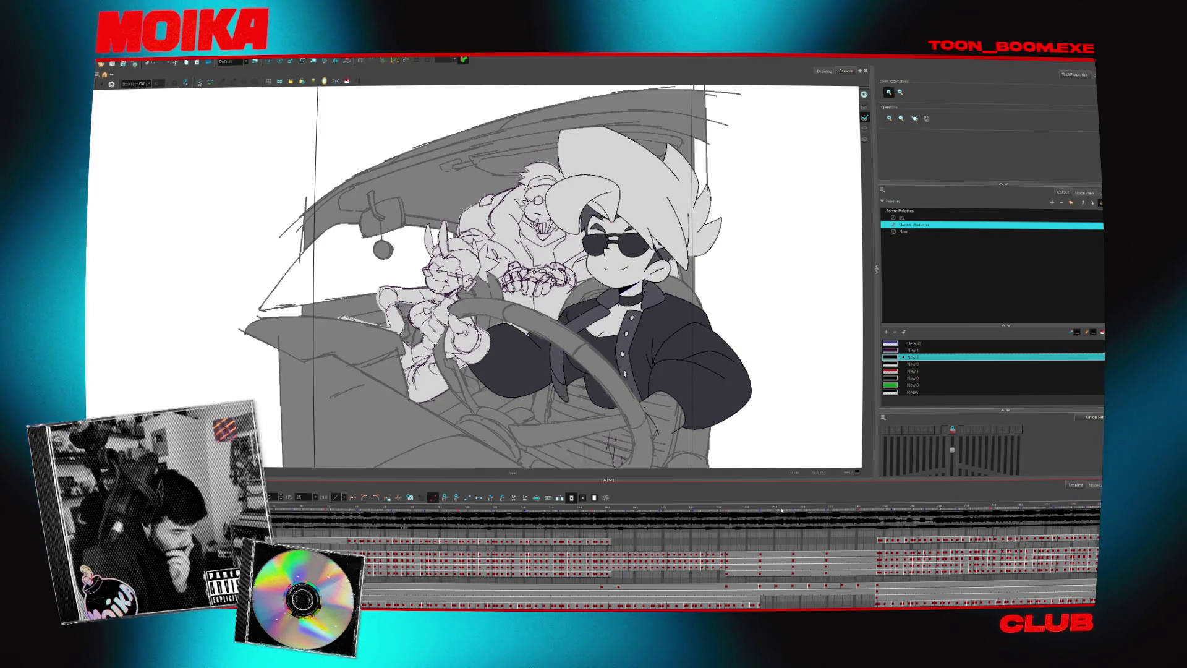
left_click_drag(667, 344, 711, 334)
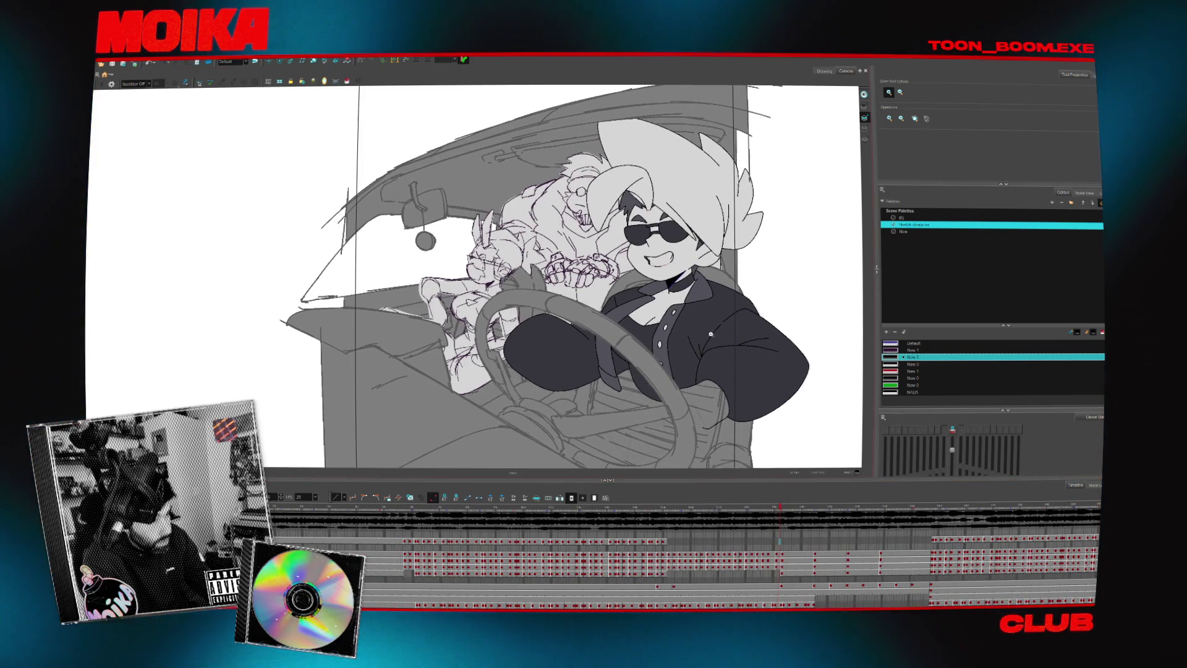
mouse_move(937, 506)
left_mouse_down()
mouse_move(964, 513)
mouse_move(745, 556)
left_mouse_up()
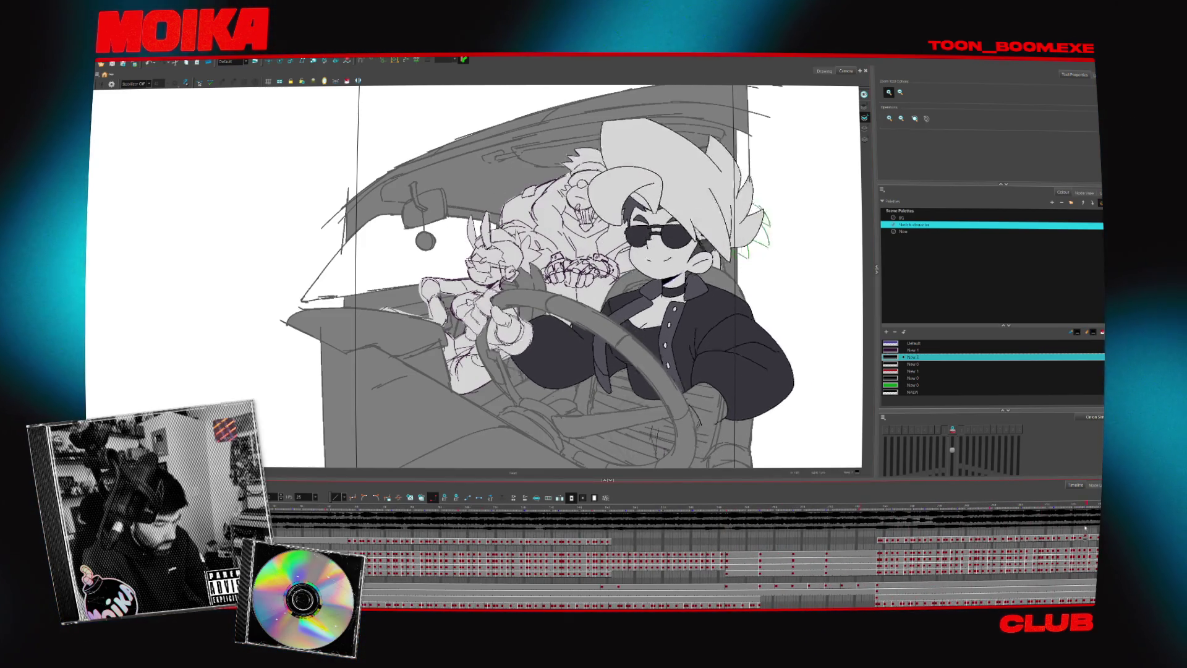
key("Return")
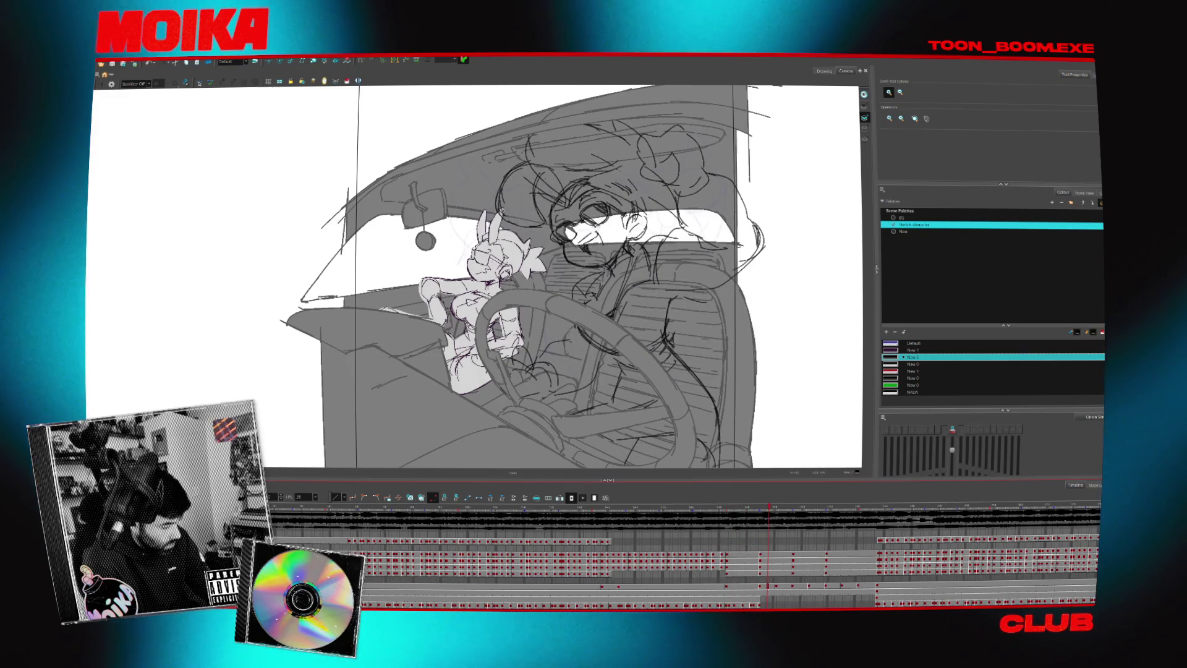
left_click_drag(774, 507, 660, 509)
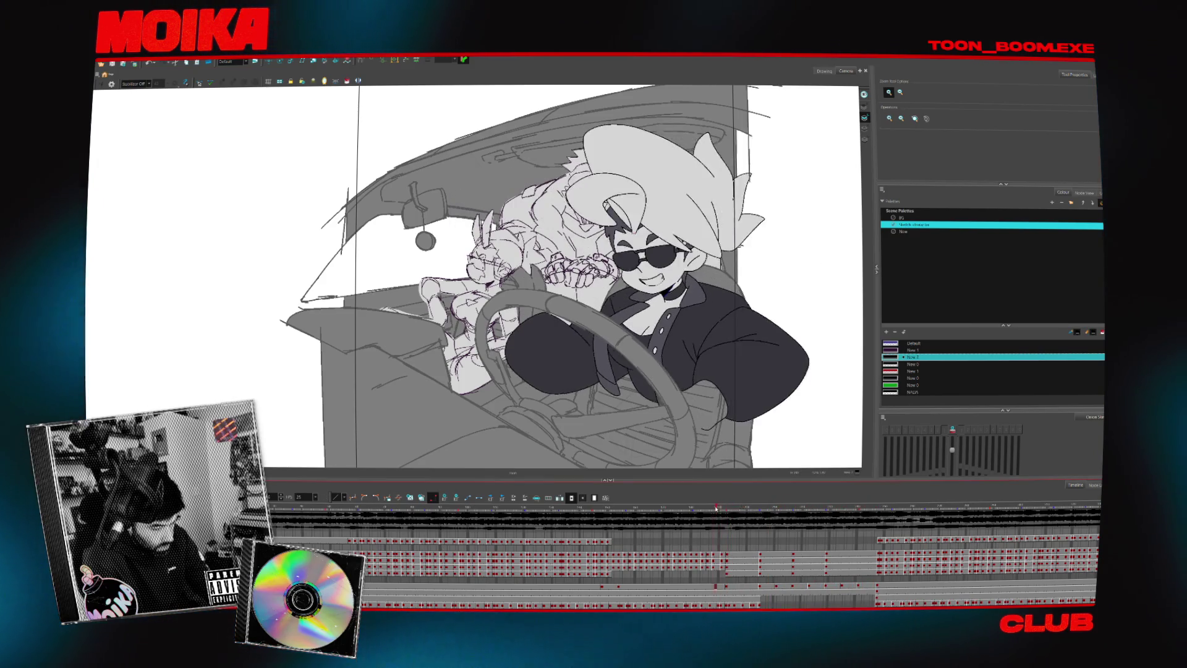
left_click(734, 586)
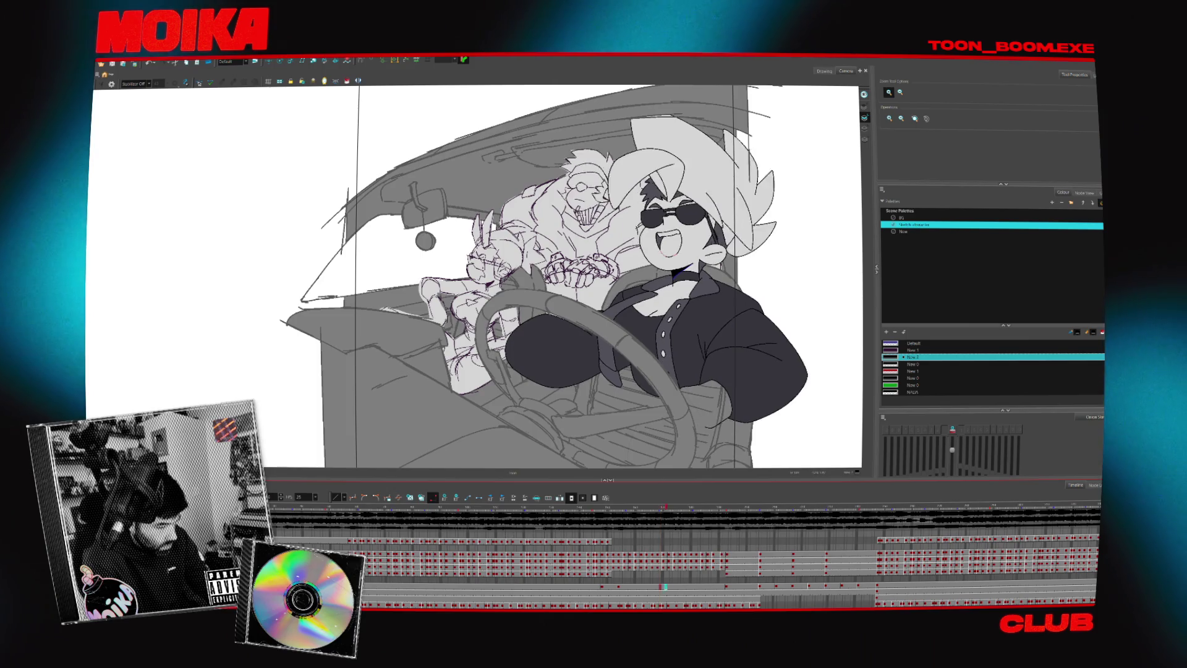
key("Return")
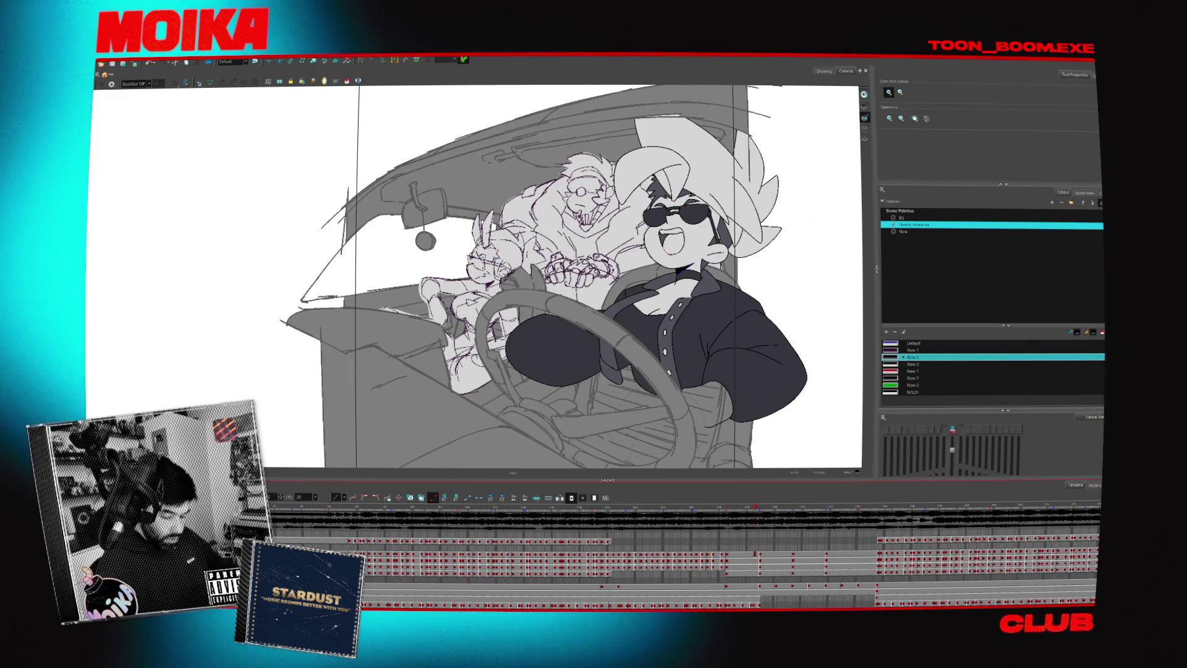
- Pick the New 2 sketch colour with the Dropper and toggle light table to fade the character lines
key("Return")
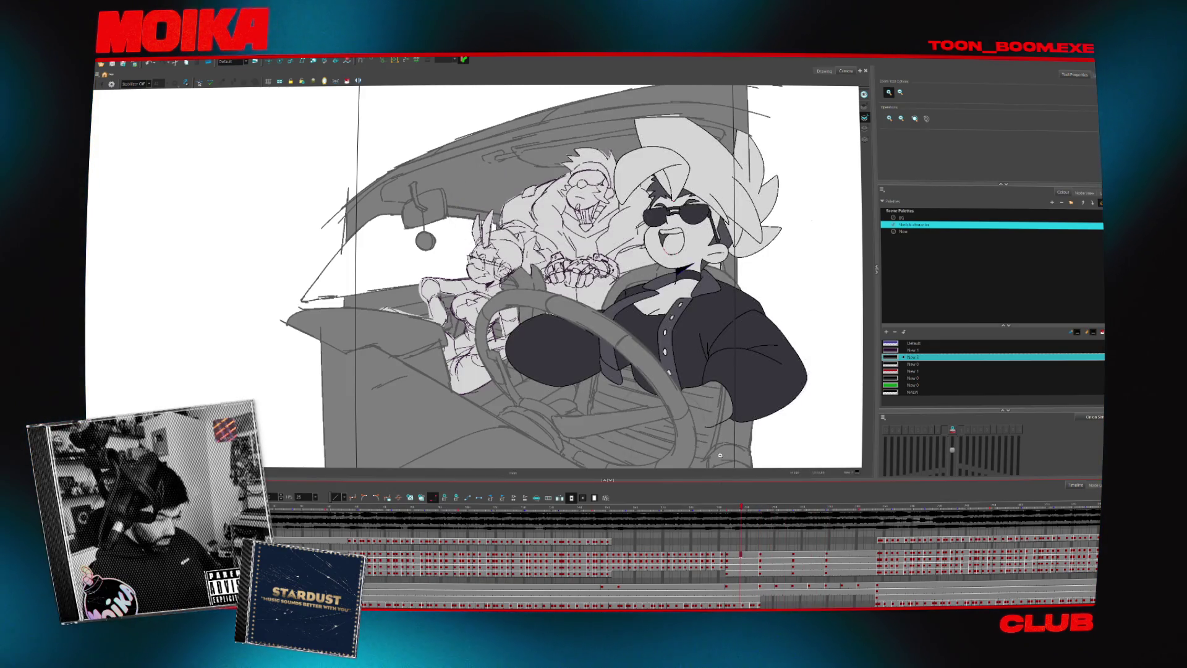
left_click(899, 351)
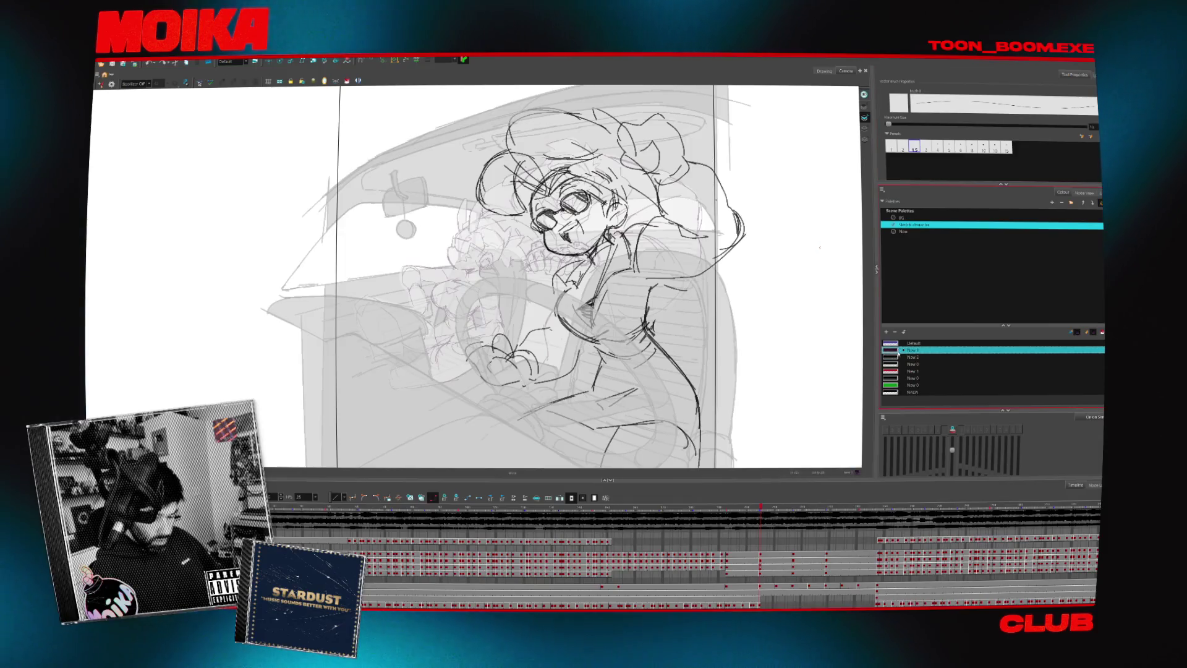
key("d")
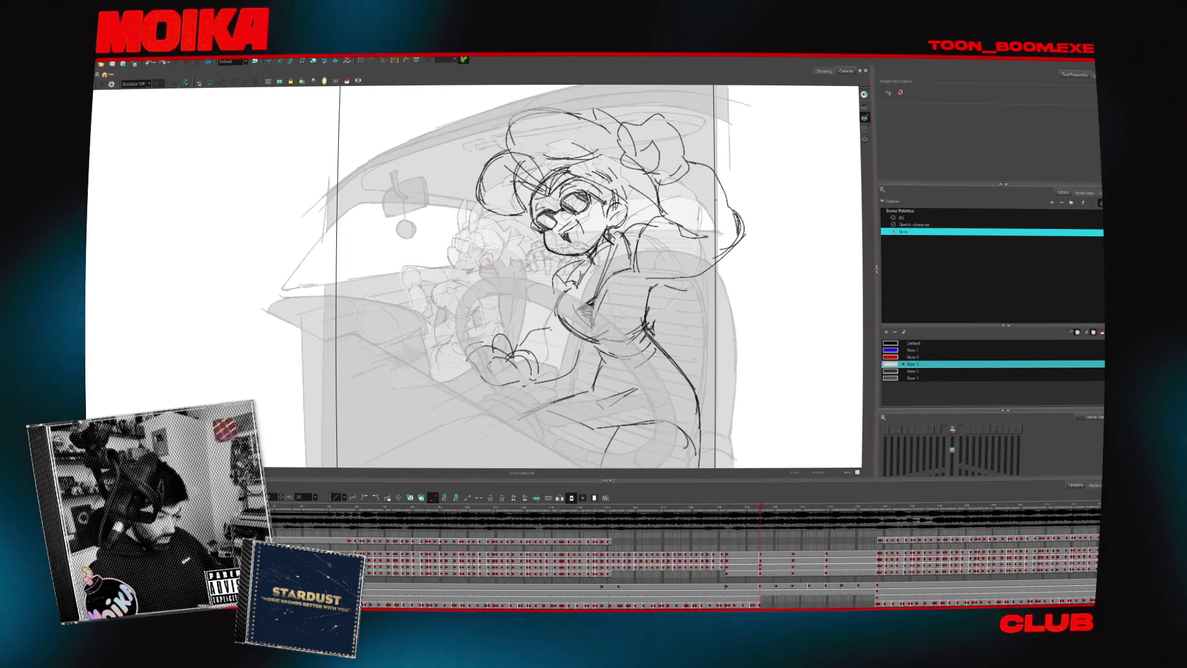
left_click(848, 341)
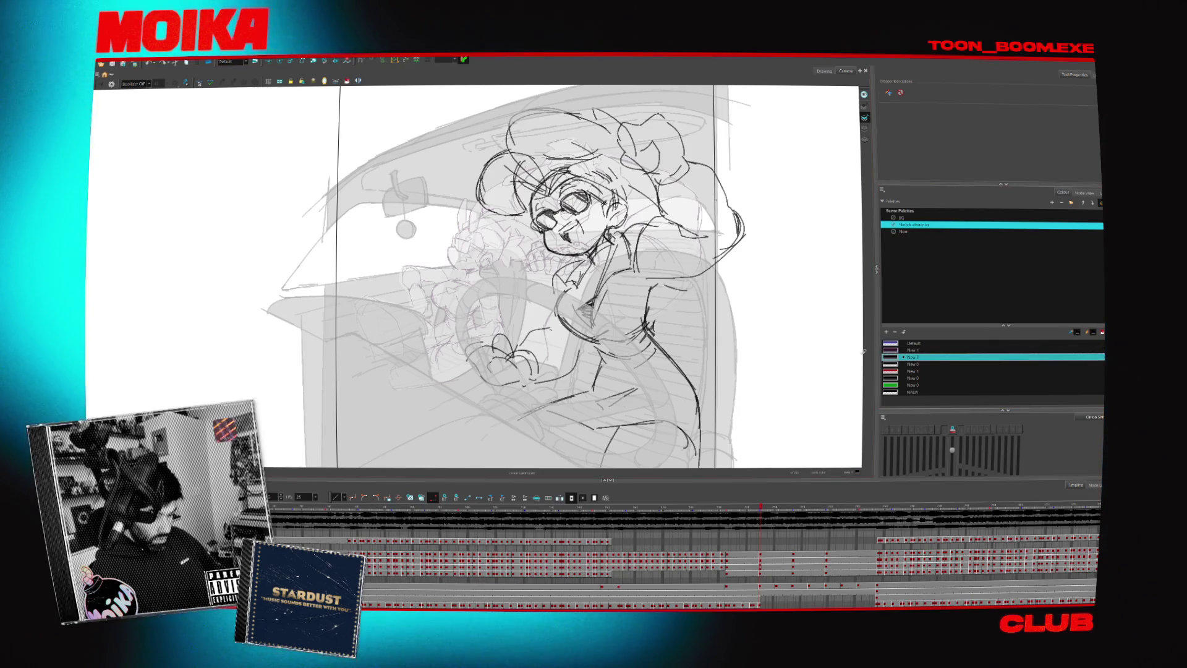
key("shift+l")
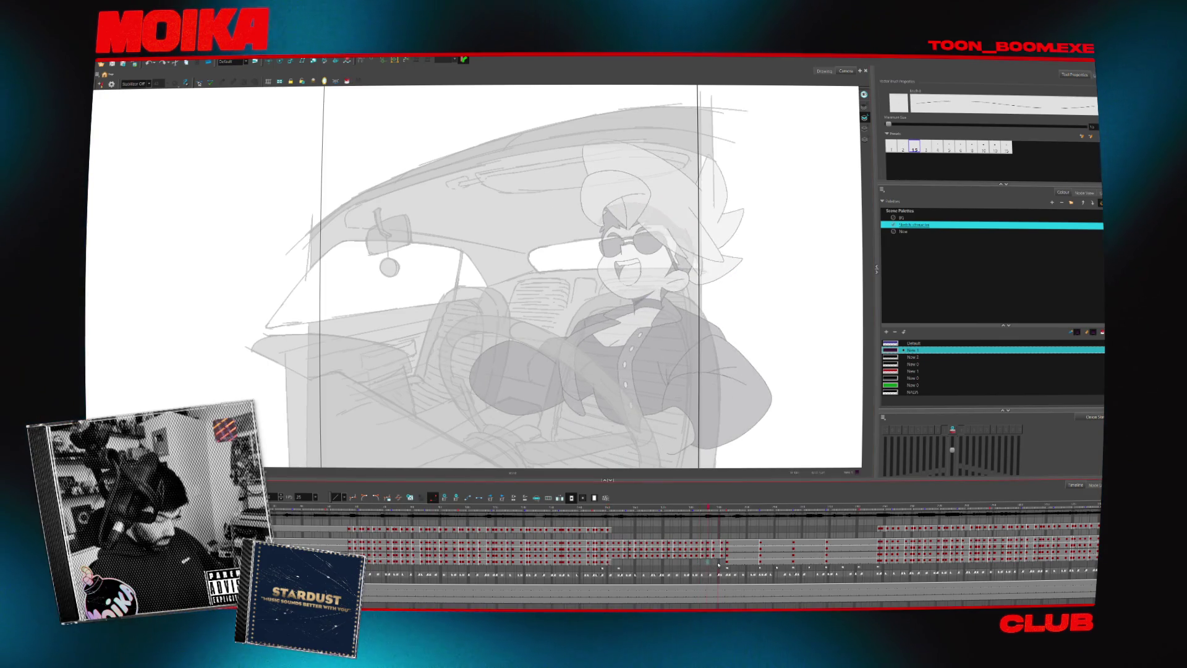
- Scrub through the driver's poses, nudge the view, and land on the faint rough head-sketch frame
left_click_drag(704, 566, 721, 564)
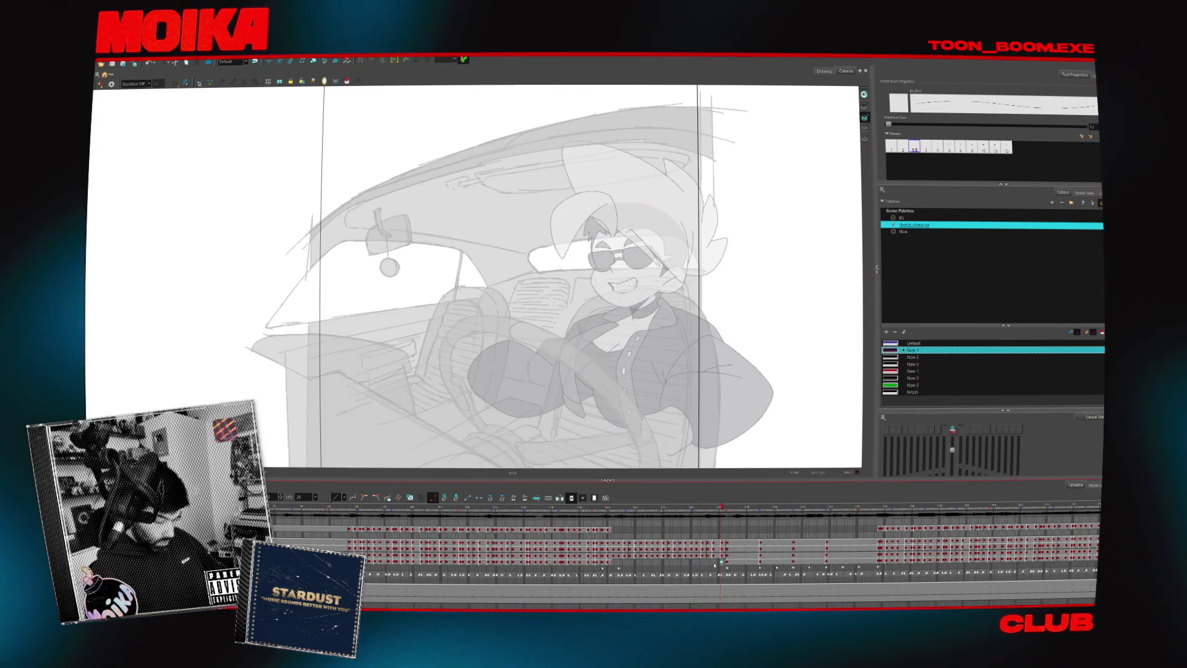
left_click_drag(714, 561, 728, 564)
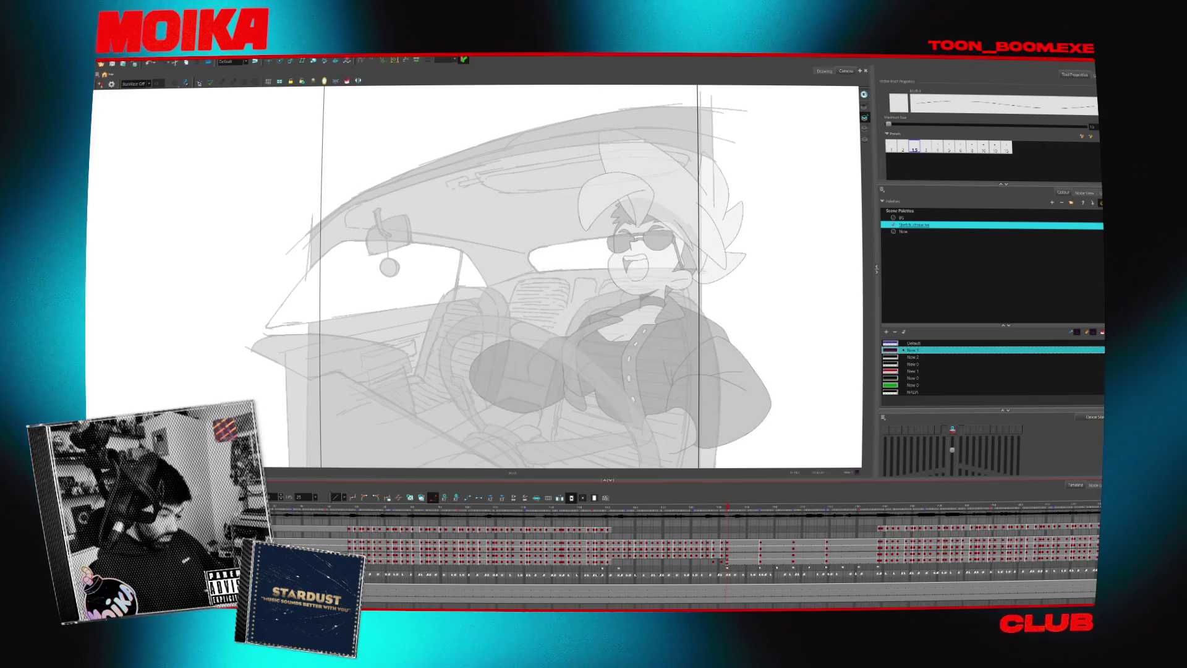
mouse_move(626, 236)
left_mouse_down()
mouse_move(607, 224)
mouse_move(643, 213)
mouse_move(645, 193)
left_mouse_up()
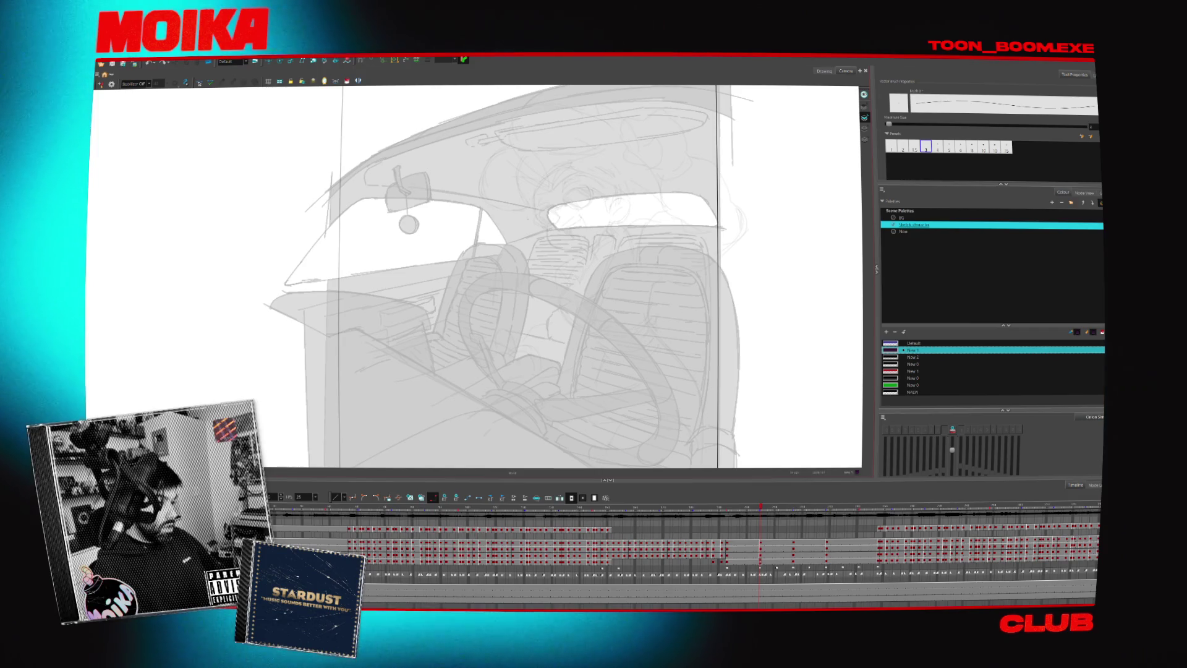
key("comma")
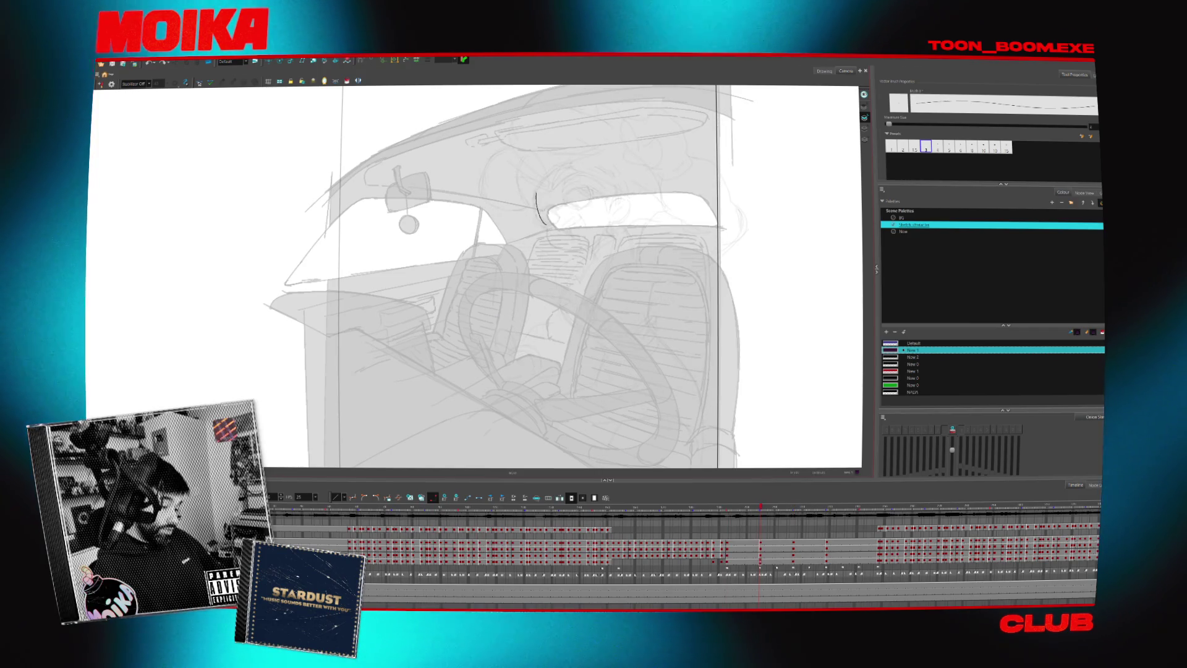
- Extend the driver's head outline over the top and down the left side
left_click_drag(543, 176, 620, 196)
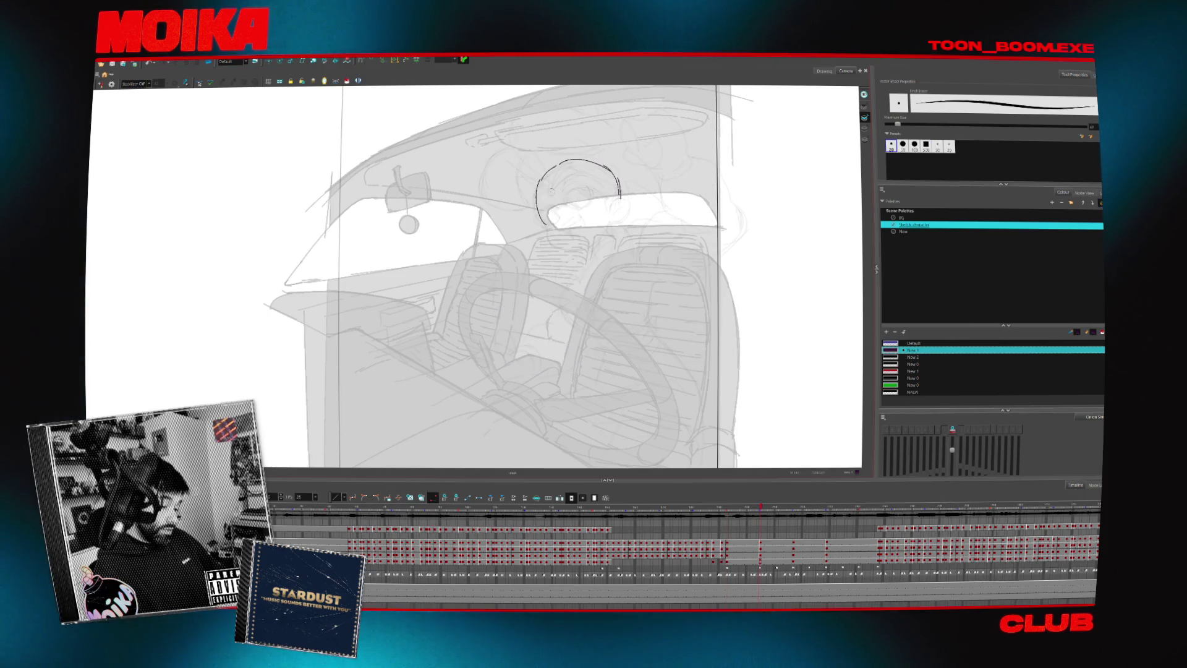
left_click_drag(536, 201, 549, 234)
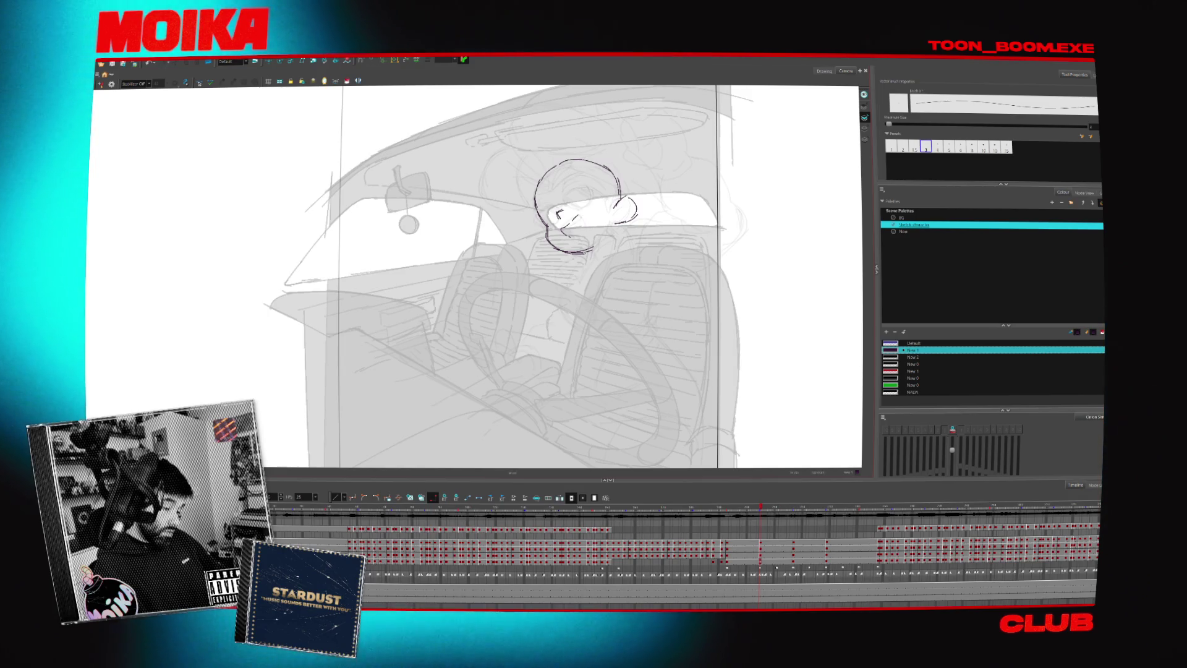
scroll(572, 217, "up", 3)
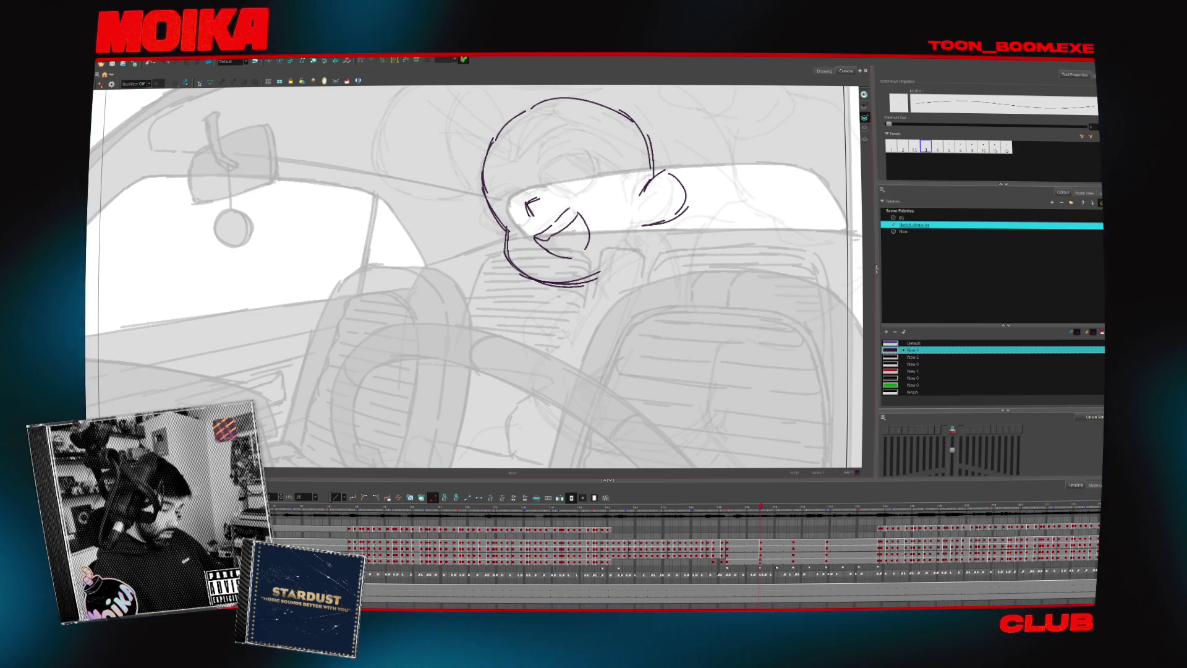
scroll(606, 230, "down", 3)
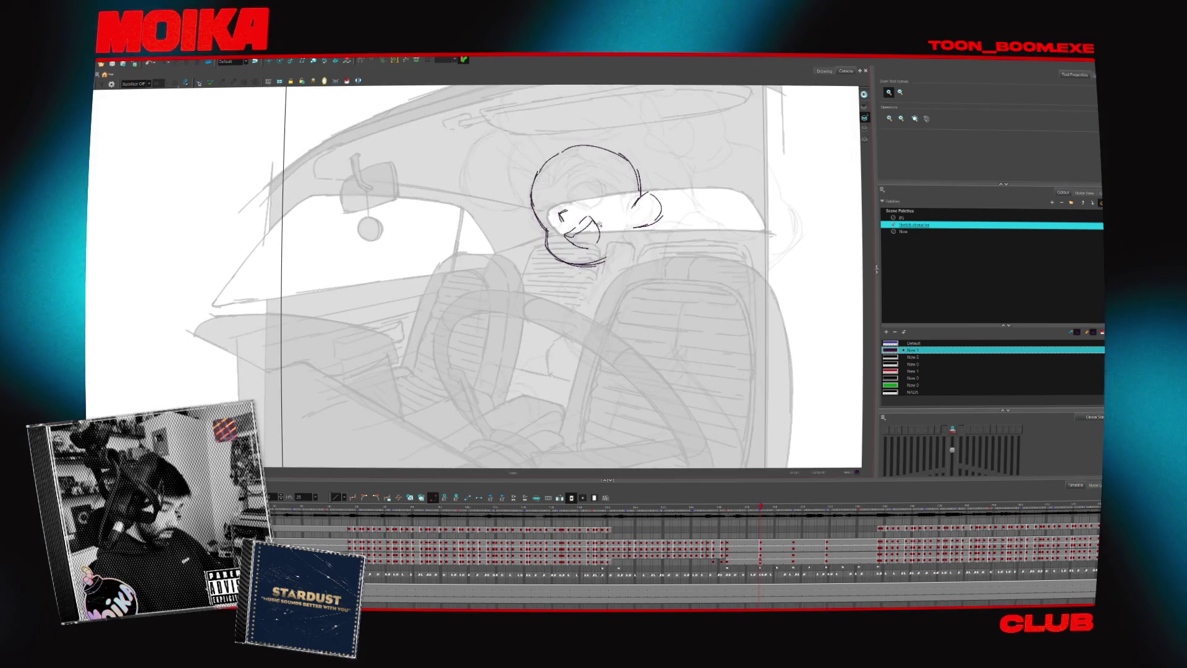
- Undo the small and dark mouth strokes inside the head, then step to the next rough frame
key("alt+b")
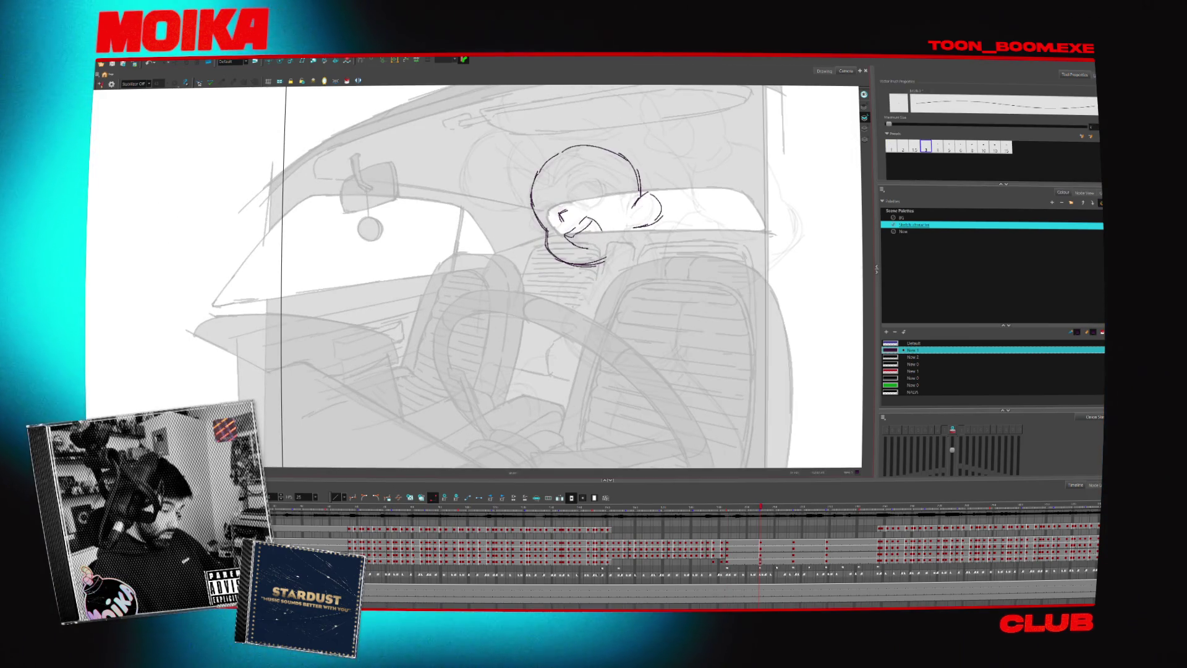
key("ctrl+z")
key("ctrl+z")
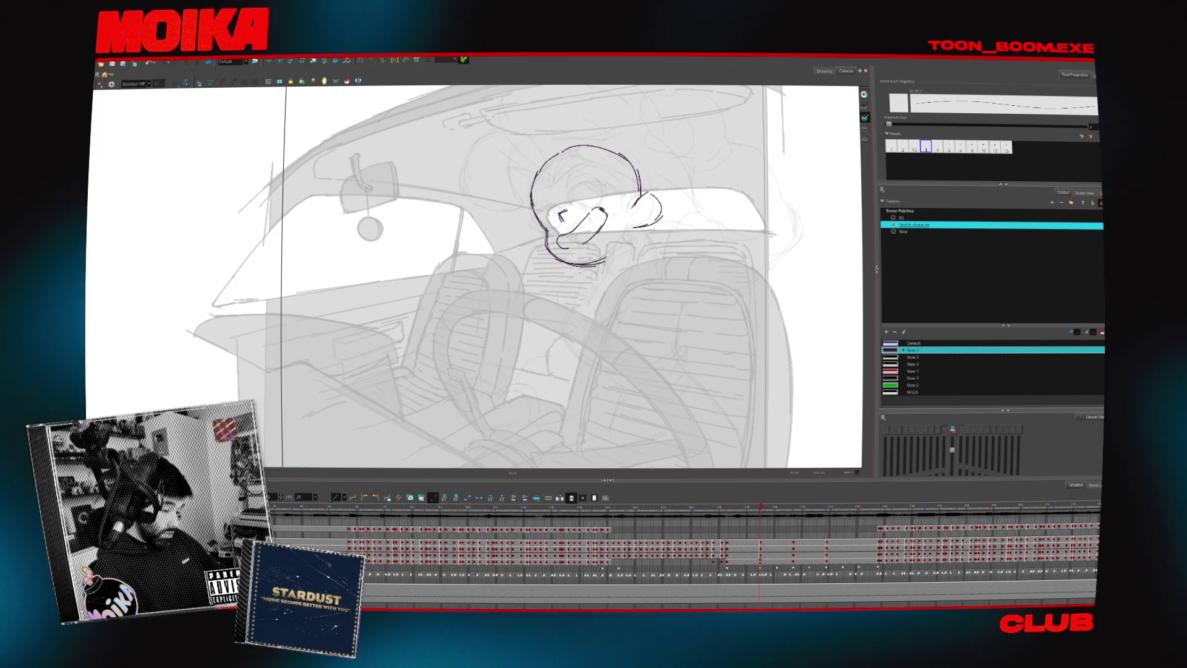
key("ctrl+z")
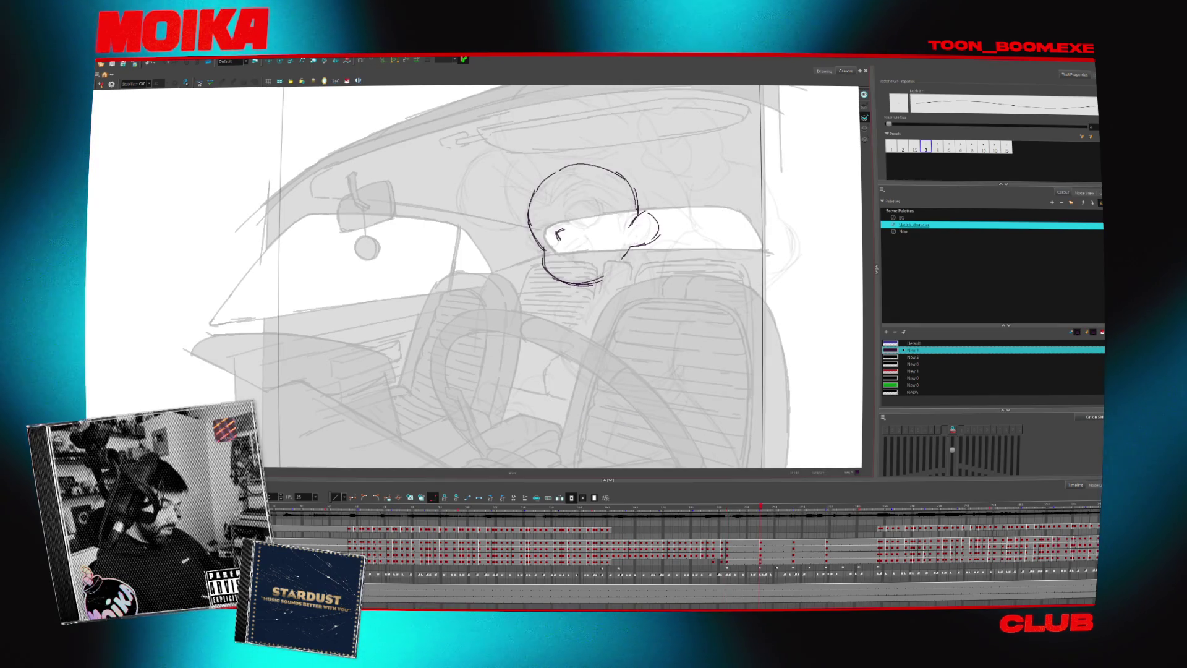
key(".")
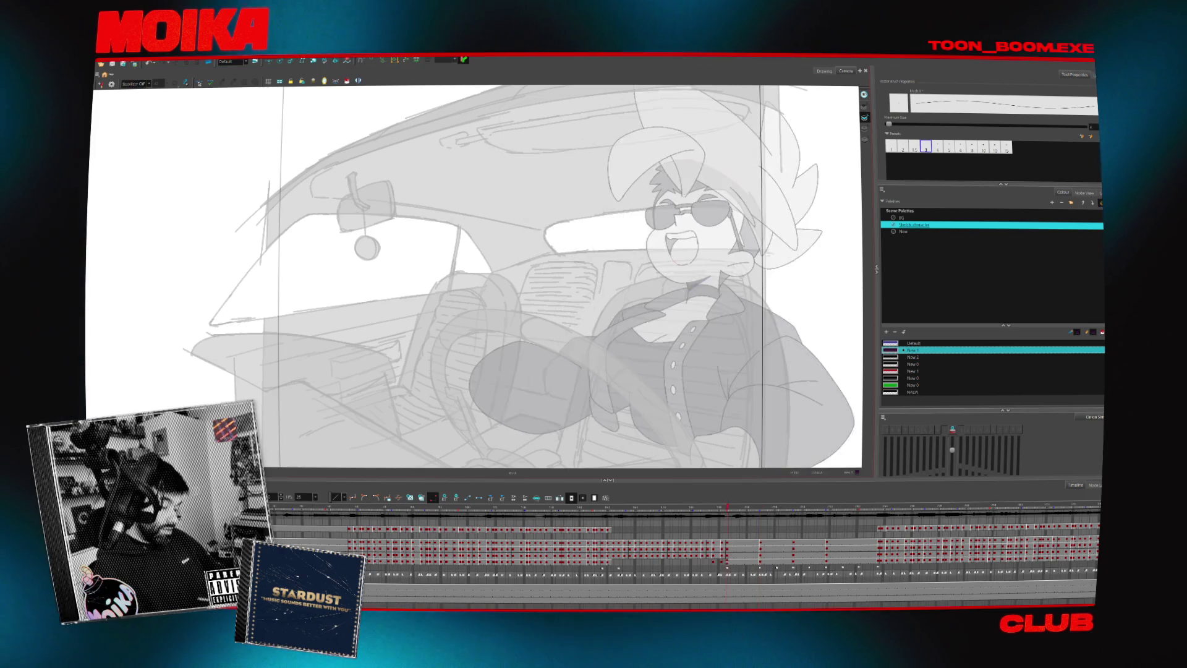
- Flip between the rough sketch frame and the finished drawing to compare the head
key(".")
key(".")
left_click(642, 187)
key(".")
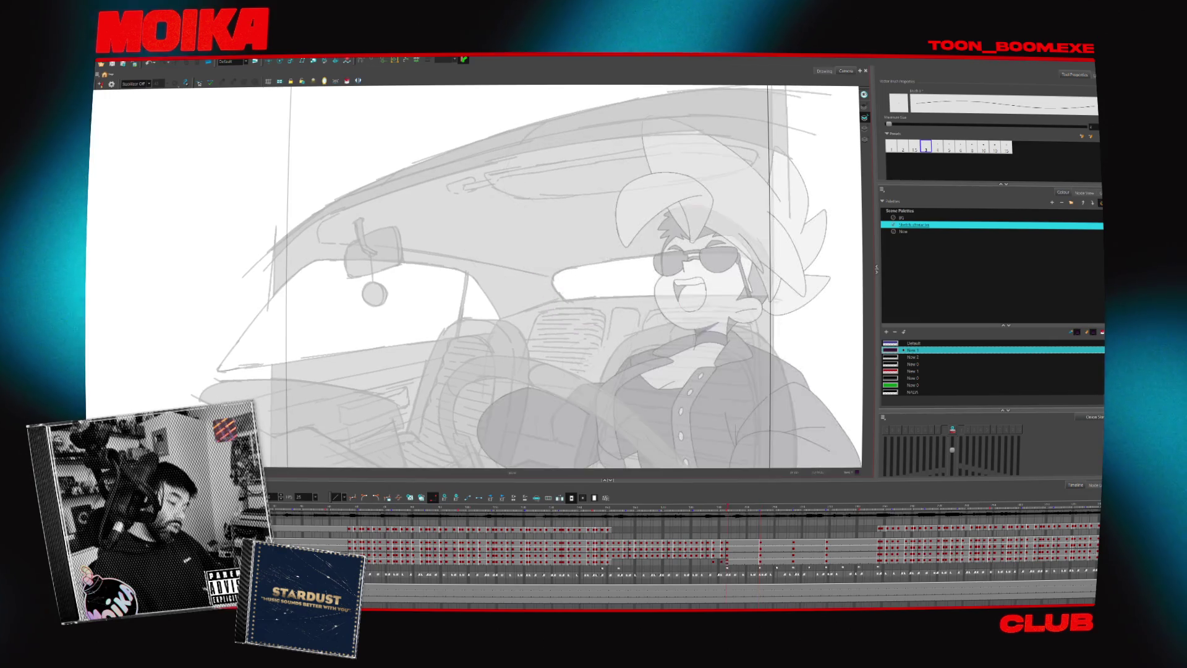
key(".")
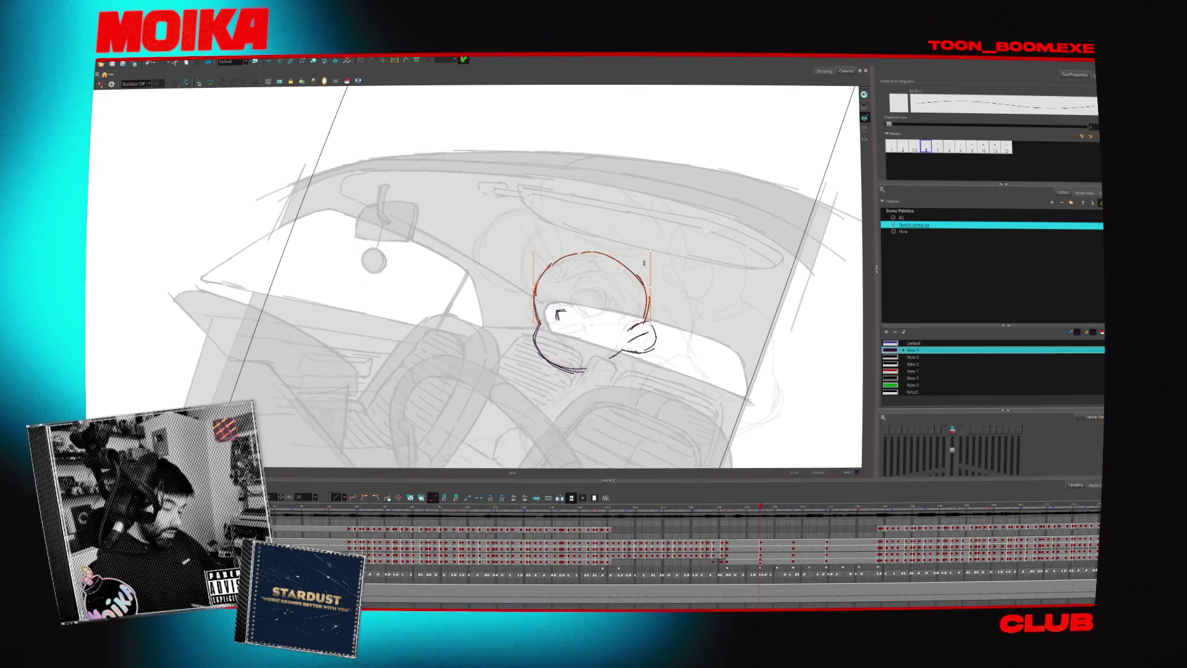
key(".")
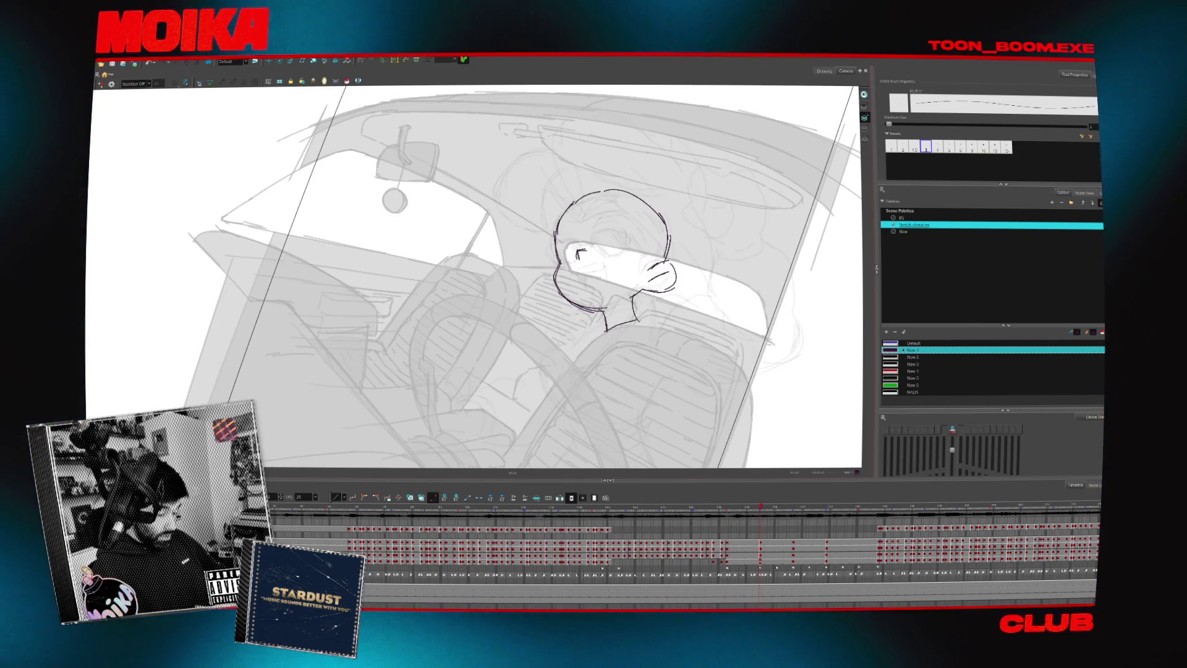
key(".")
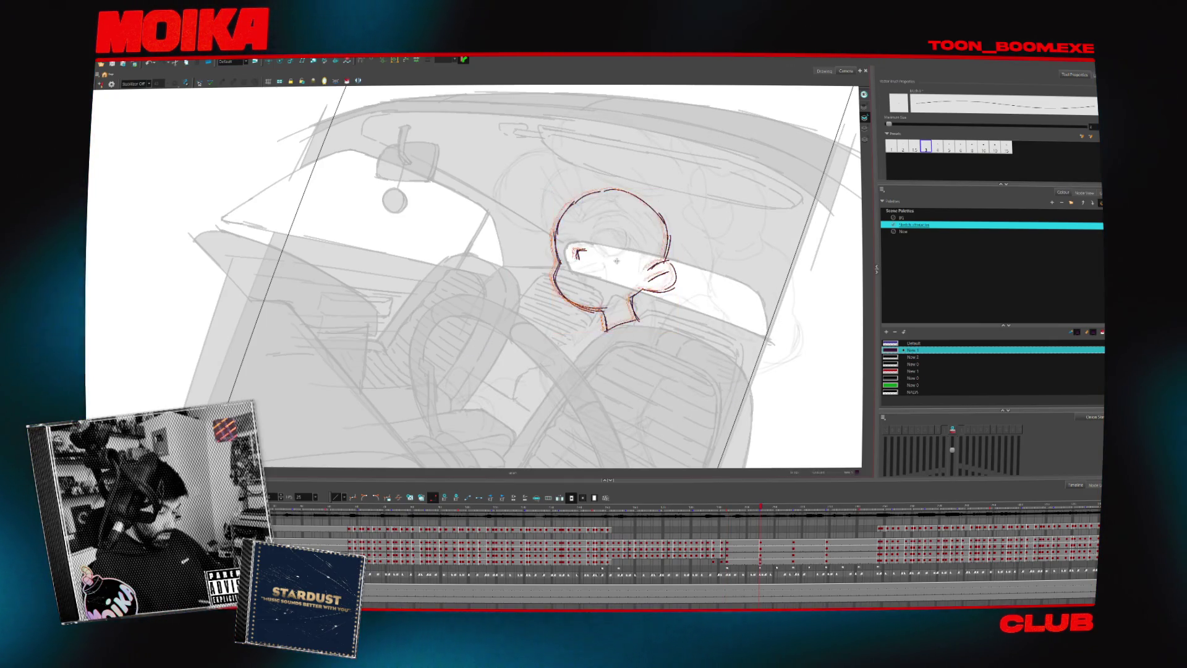
key(".")
key(".")
key(".")
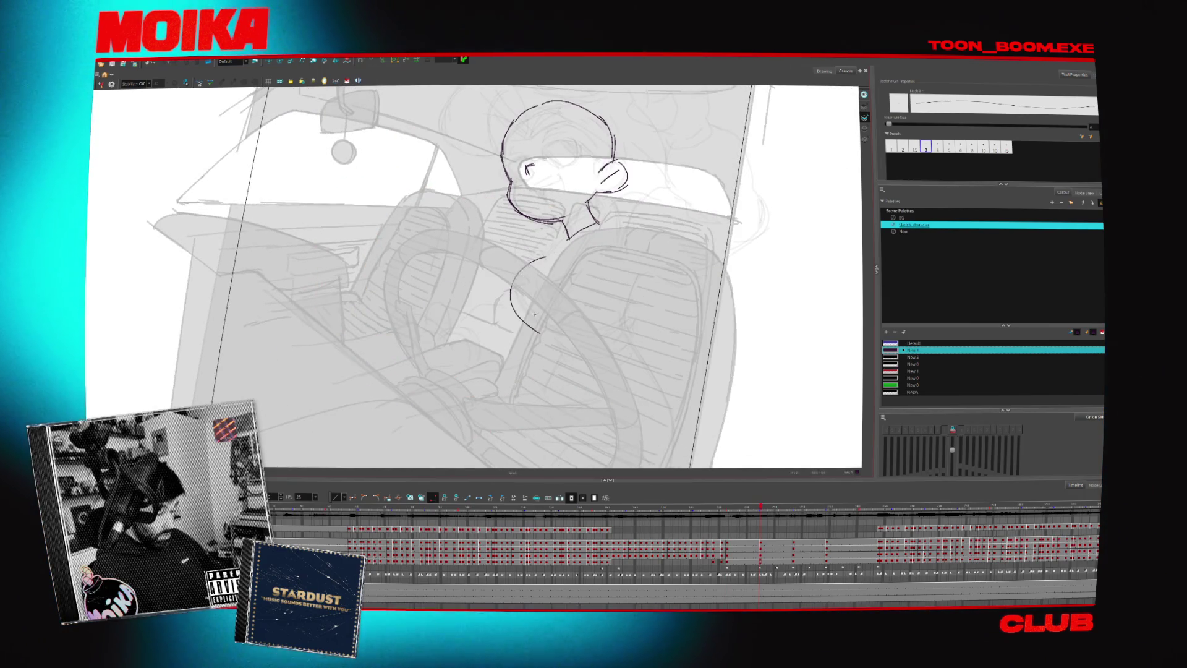
key("comma")
key("period")
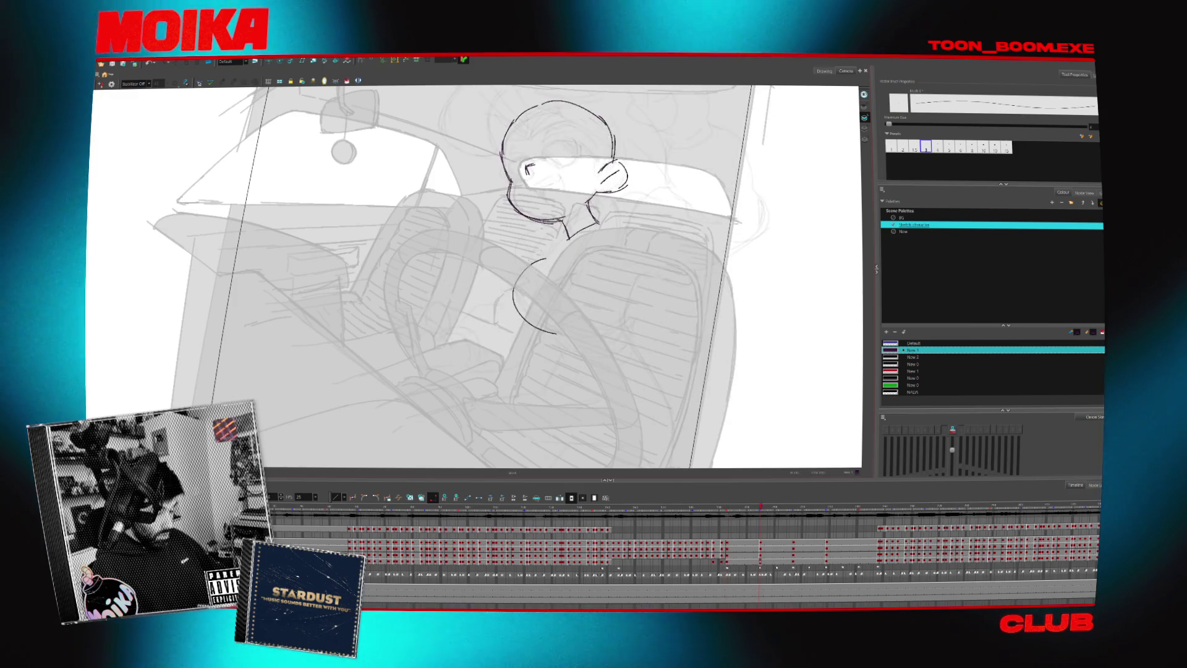
- Sketch rough body and hand lines on the wheel below the head, undoing a neck stroke
left_click_drag(544, 253, 536, 325)
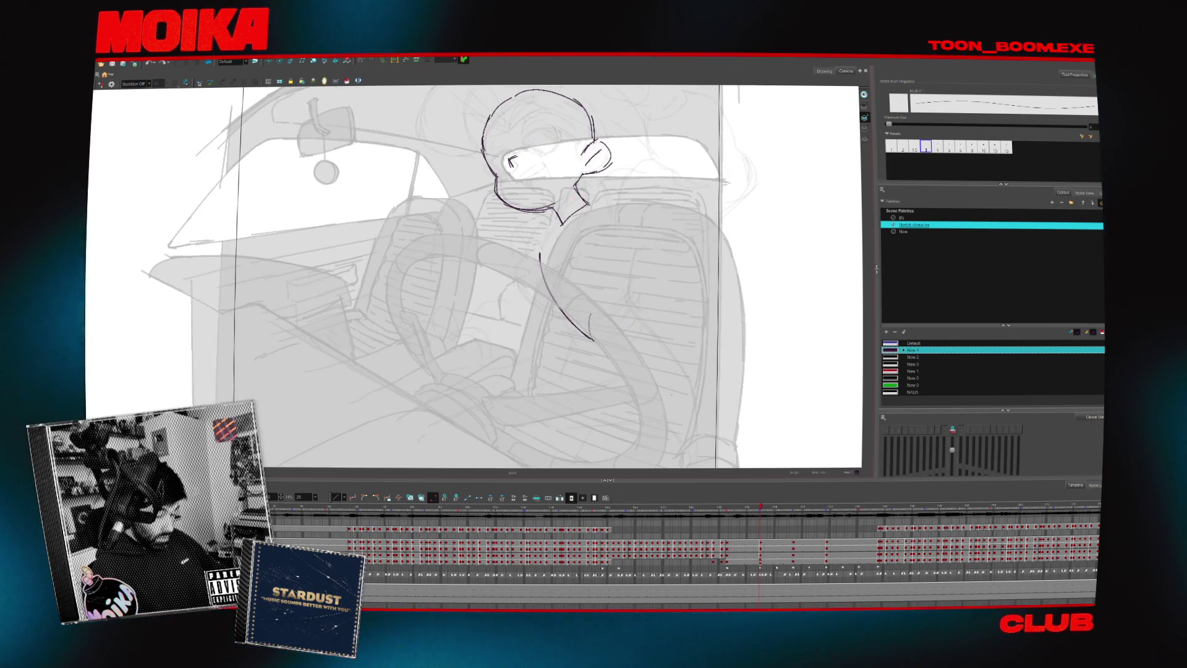
key("comma")
key("comma")
key("comma")
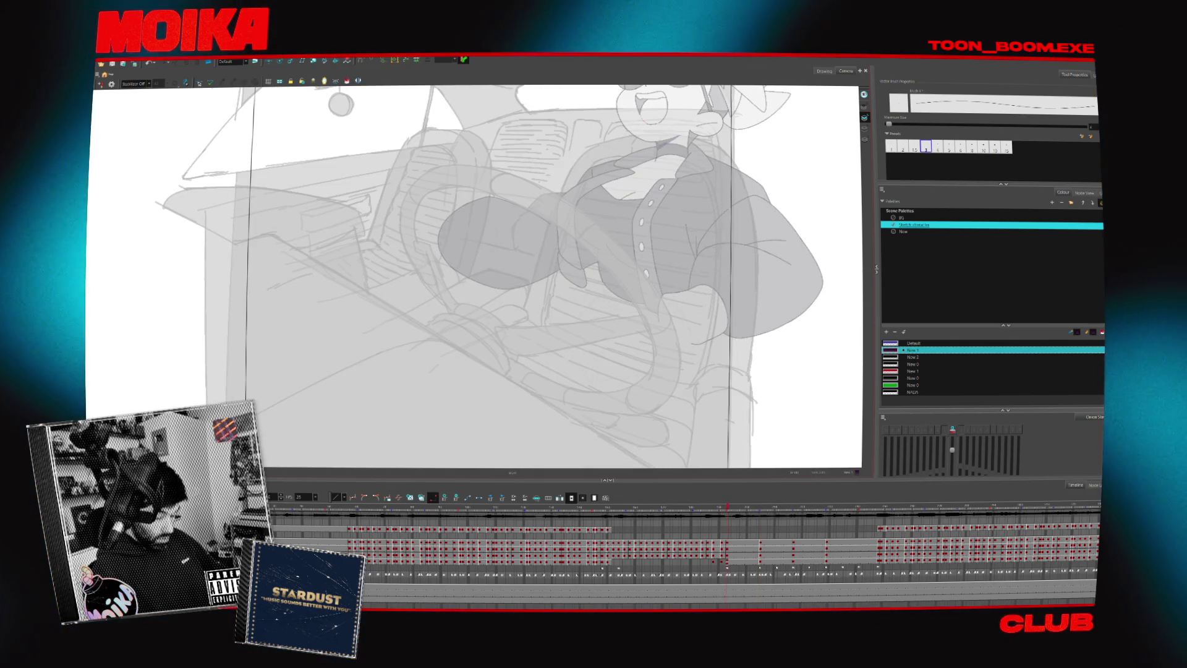
key("ctrl+z")
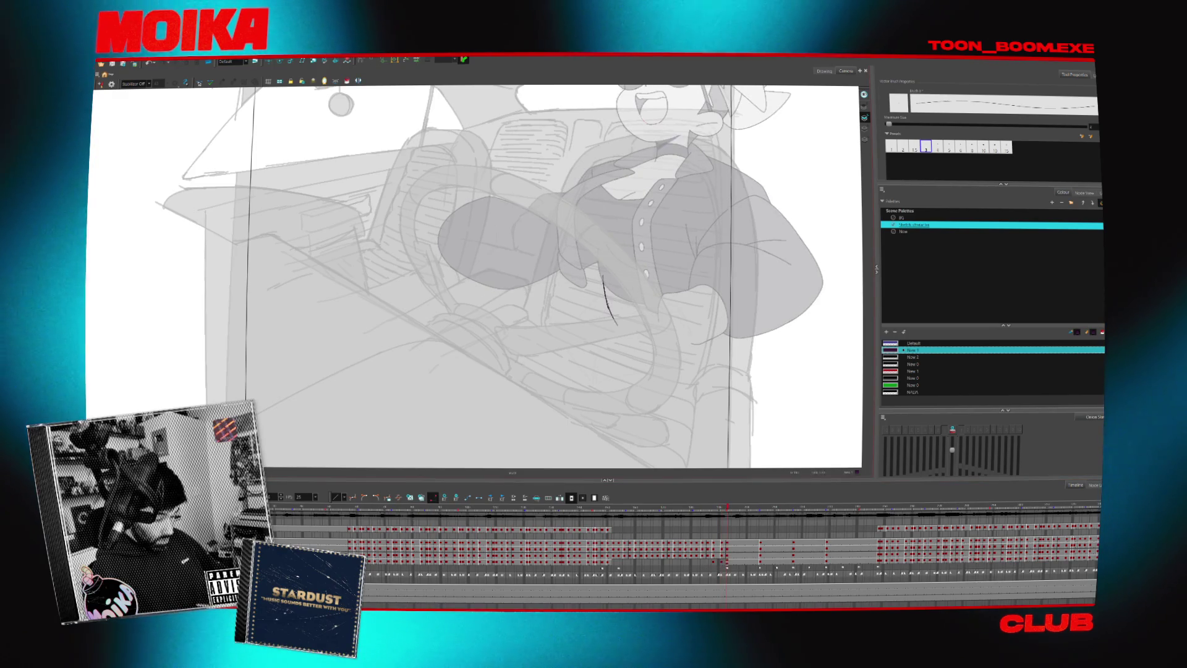
key("comma")
key("comma")
key("comma")
key("comma")
key("period")
key("period")
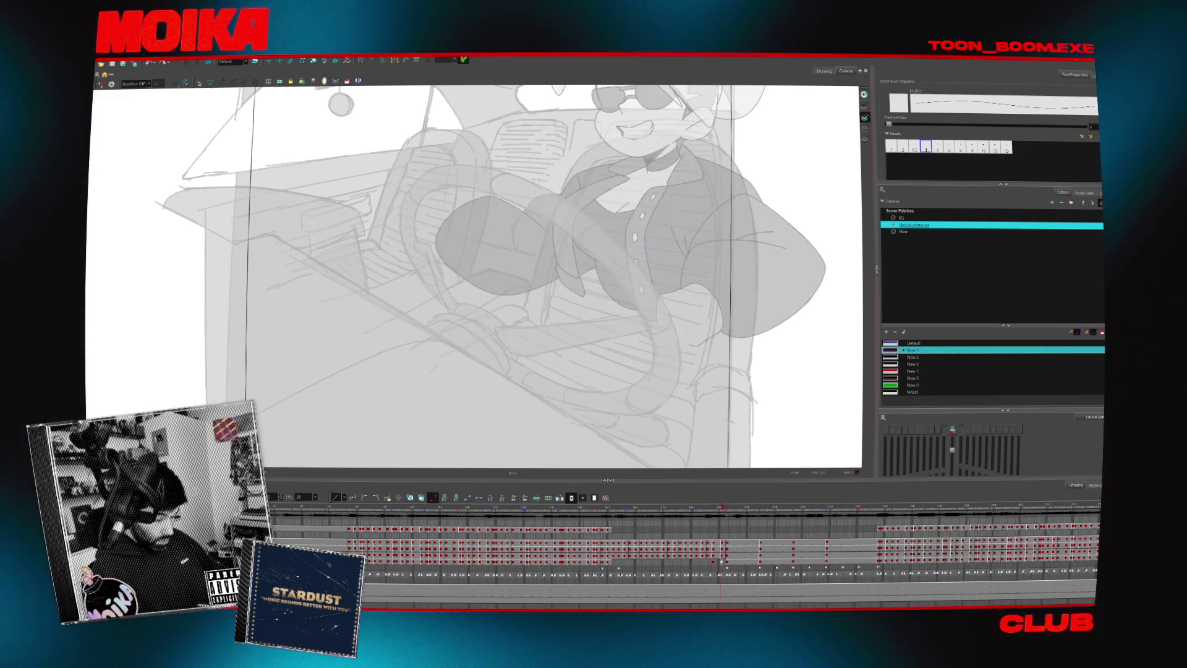
key("period")
key("period")
key("period")
key("period")
key("period")
left_click_drag(608, 304, 565, 337)
left_click_drag(600, 390, 666, 379)
mouse_move(705, 284)
left_mouse_down()
mouse_move(686, 328)
mouse_move(701, 388)
left_mouse_up()
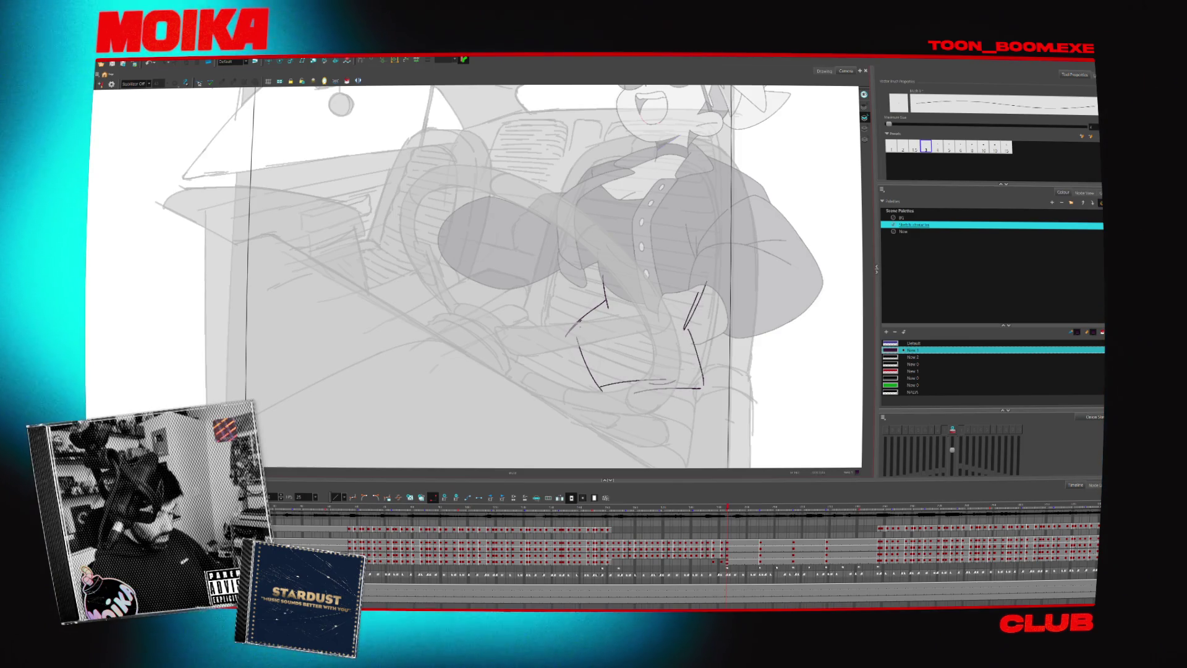
mouse_move(575, 326)
left_mouse_down()
mouse_move(592, 389)
mouse_move(685, 371)
left_mouse_up()
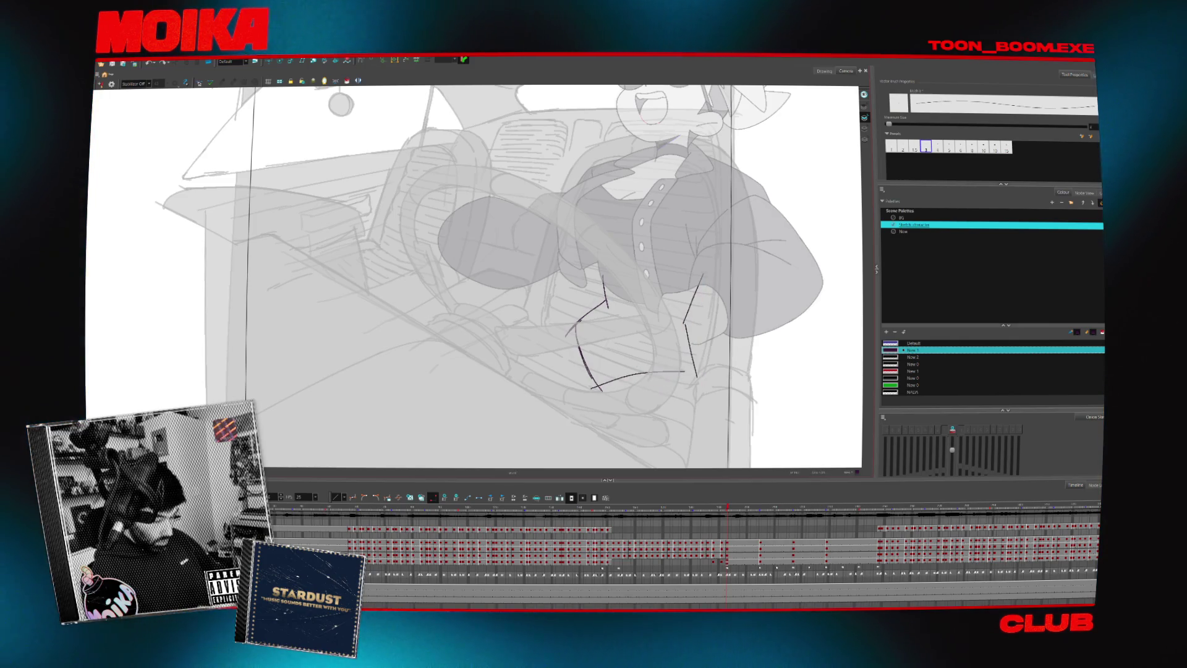
- With another pencil preset, add curved strokes across the wheel and check them in Mirror View
key("alt+x")
left_click_drag(575, 323, 447, 380)
left_click_drag(575, 323, 428, 390)
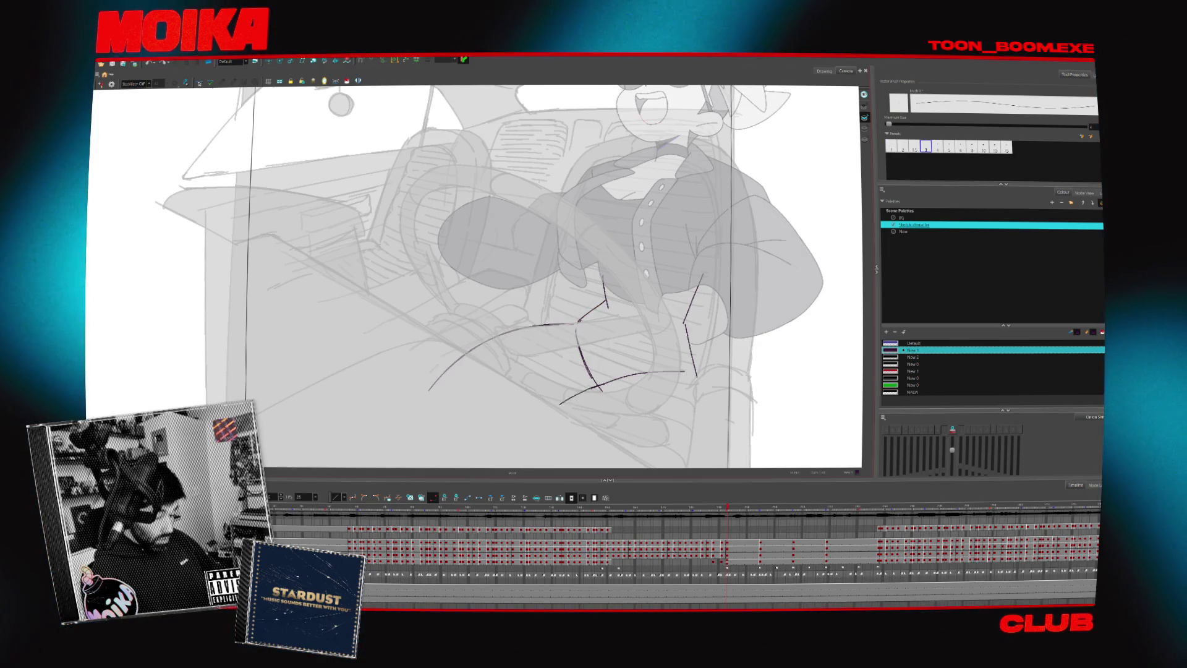
key("4")
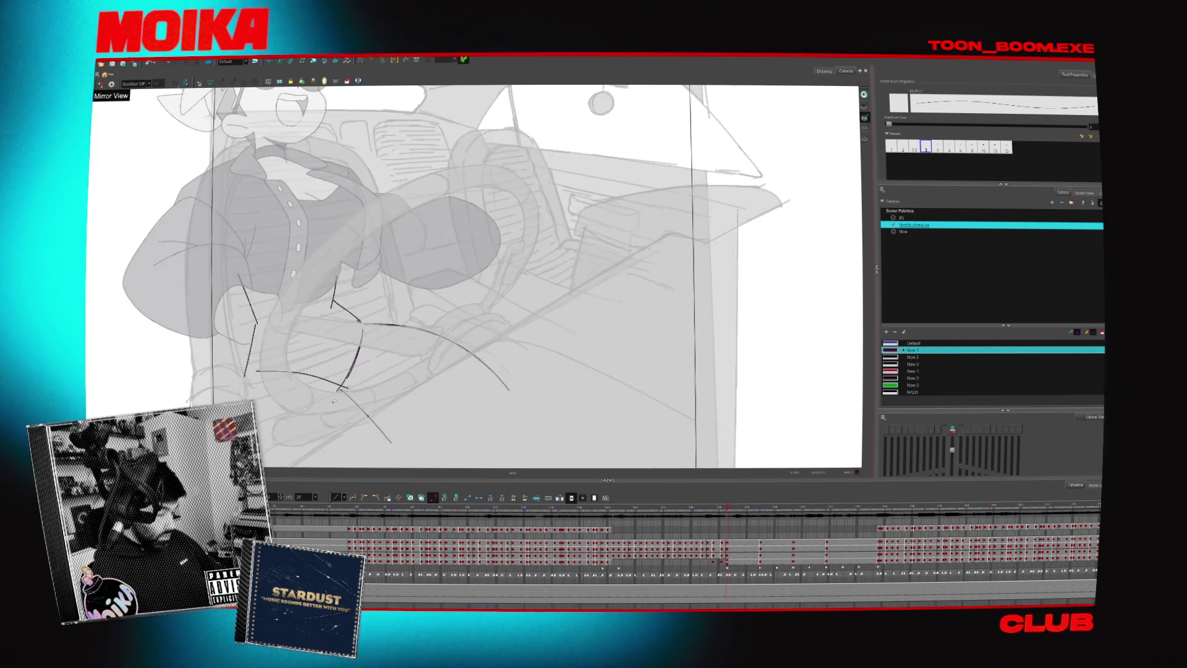
key("4")
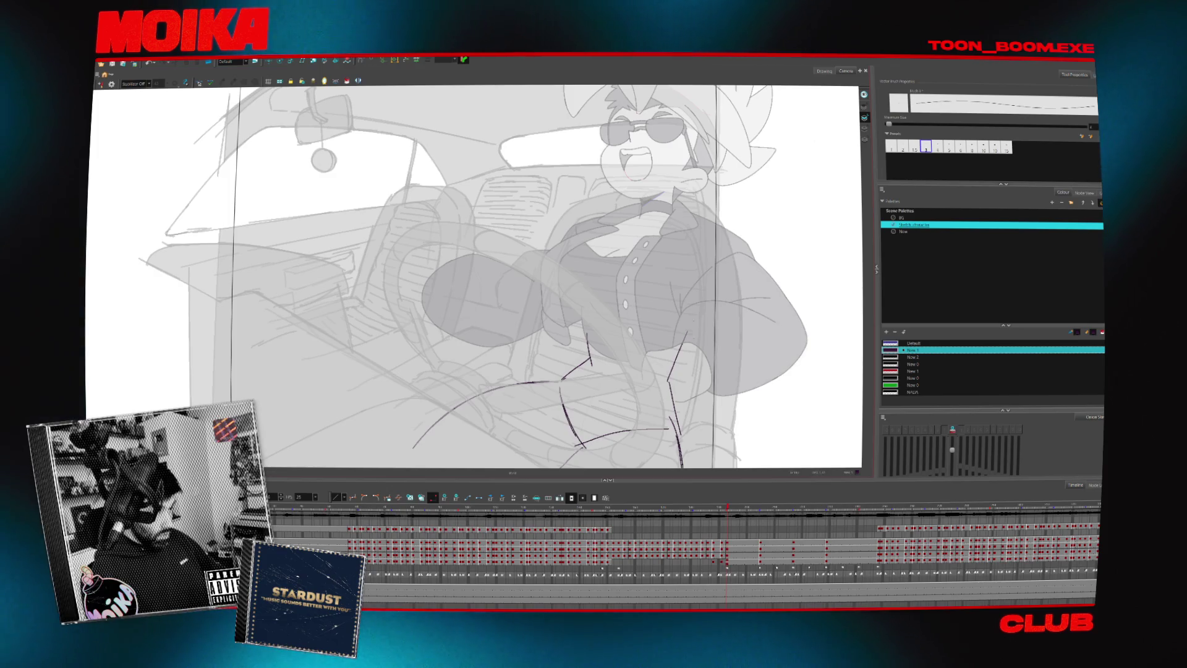
- On a later drawing, rough in the arm's hooked line and the seat-back line
key("Return")
left_click_drag(586, 332, 585, 314)
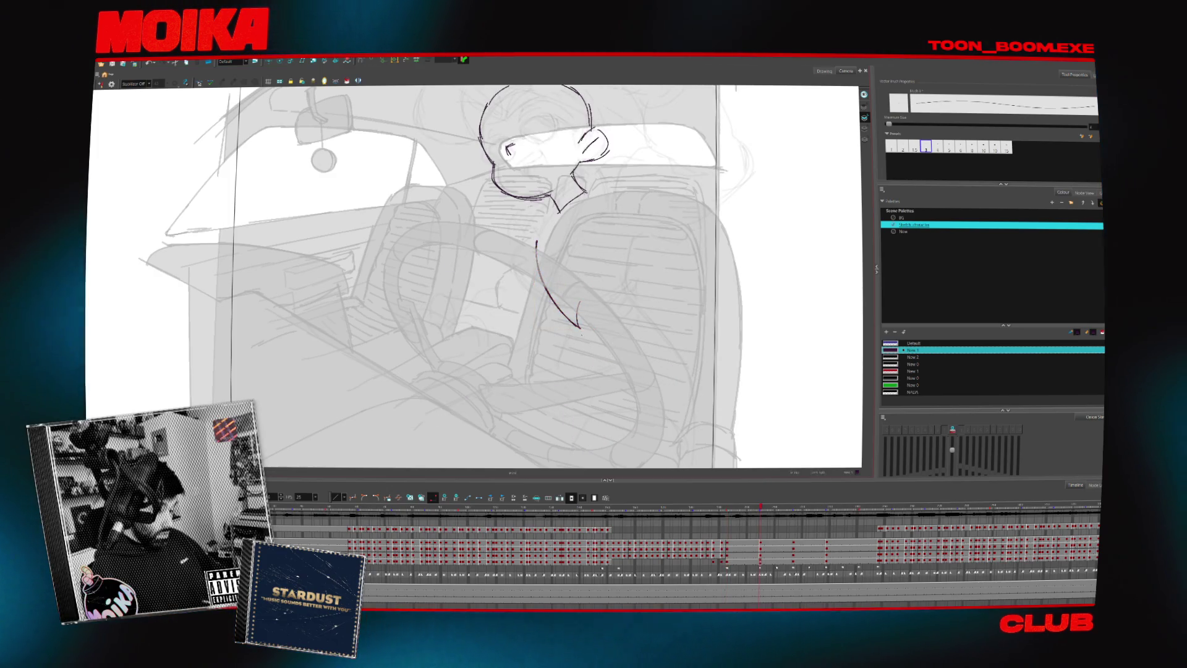
mouse_move(628, 213)
left_mouse_down()
mouse_move(641, 288)
mouse_move(612, 306)
left_mouse_up()
scroll(476, 278, "up", 2)
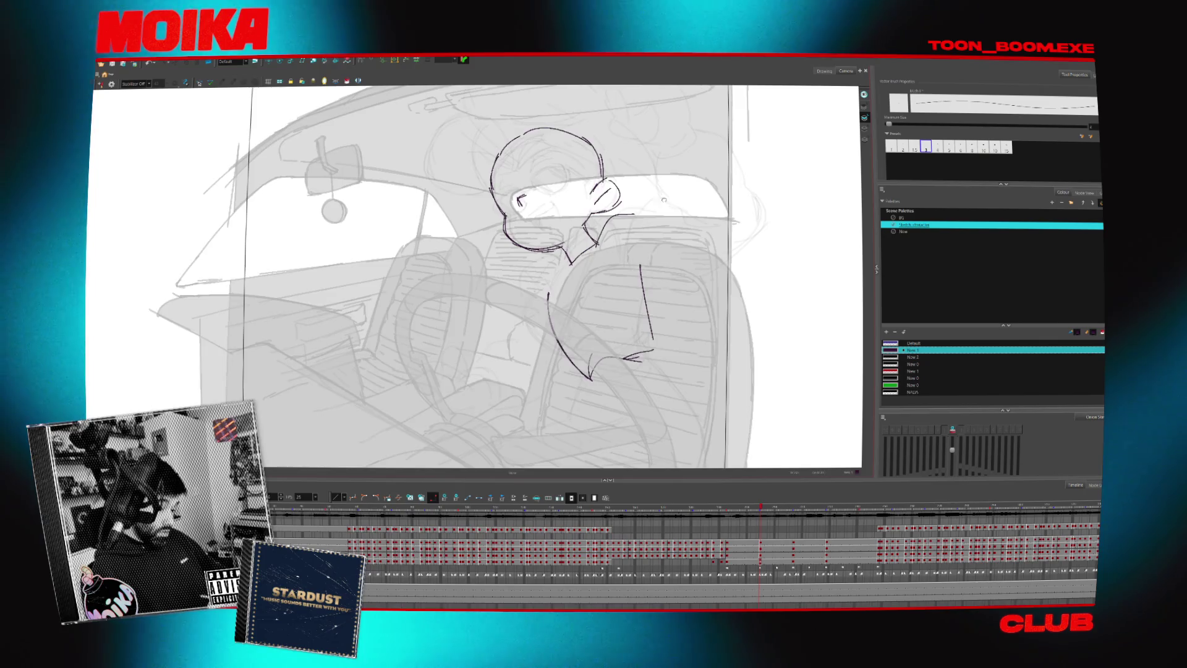
scroll(476, 279, "up", 3)
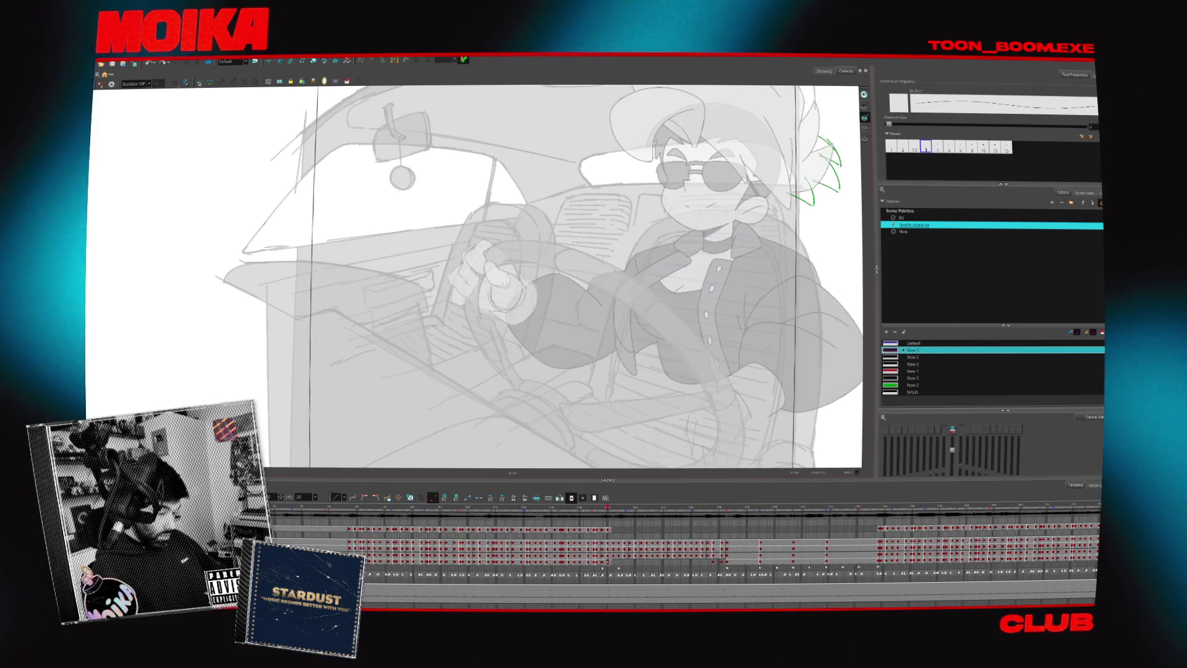
- Flip between earlier and later driver drawings on the timeline and play the gesture loop
left_click(608, 530)
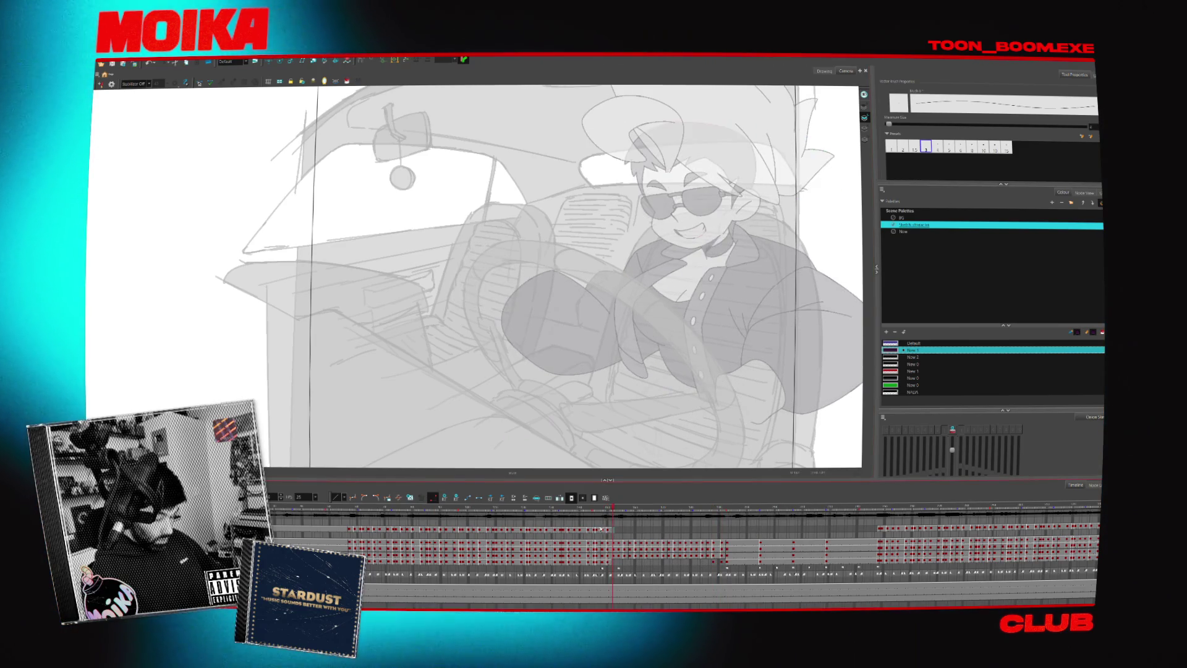
left_click(725, 531)
left_click(622, 533)
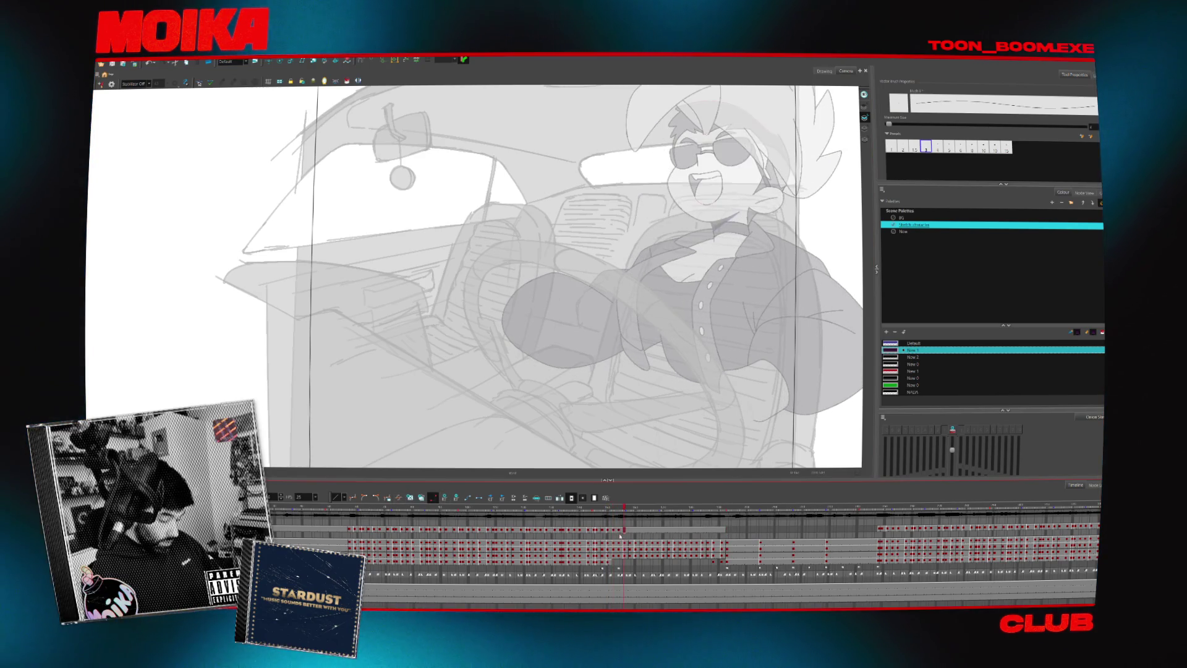
left_click_drag(633, 535, 638, 535)
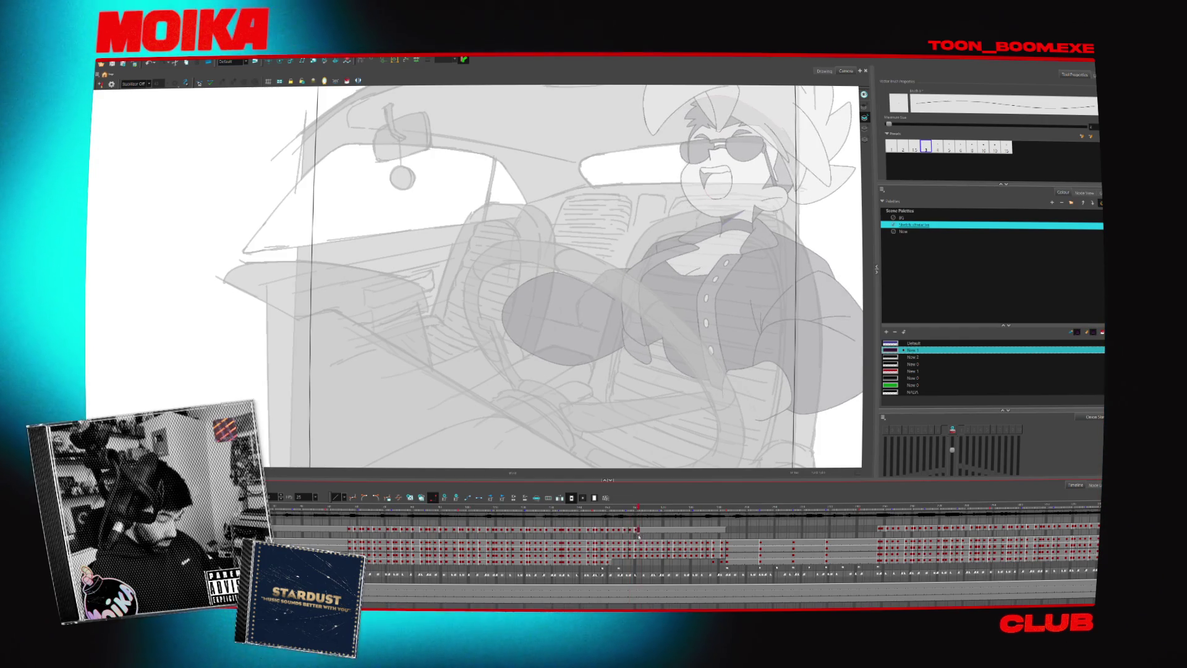
key("period")
key("period")
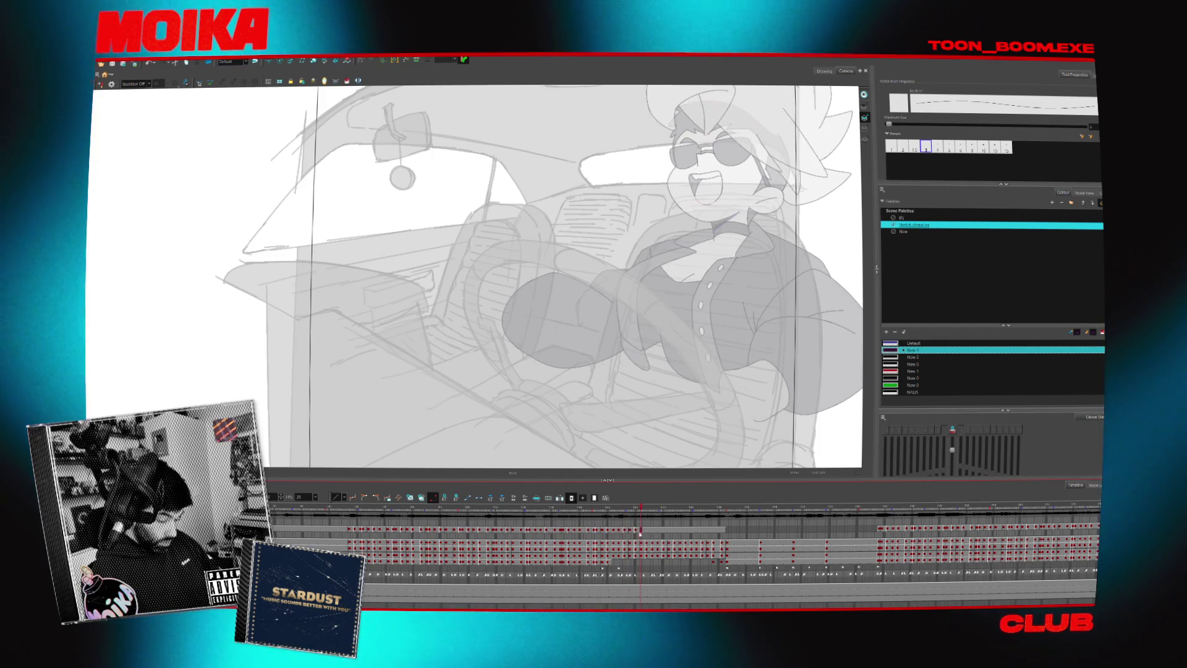
left_click(625, 531)
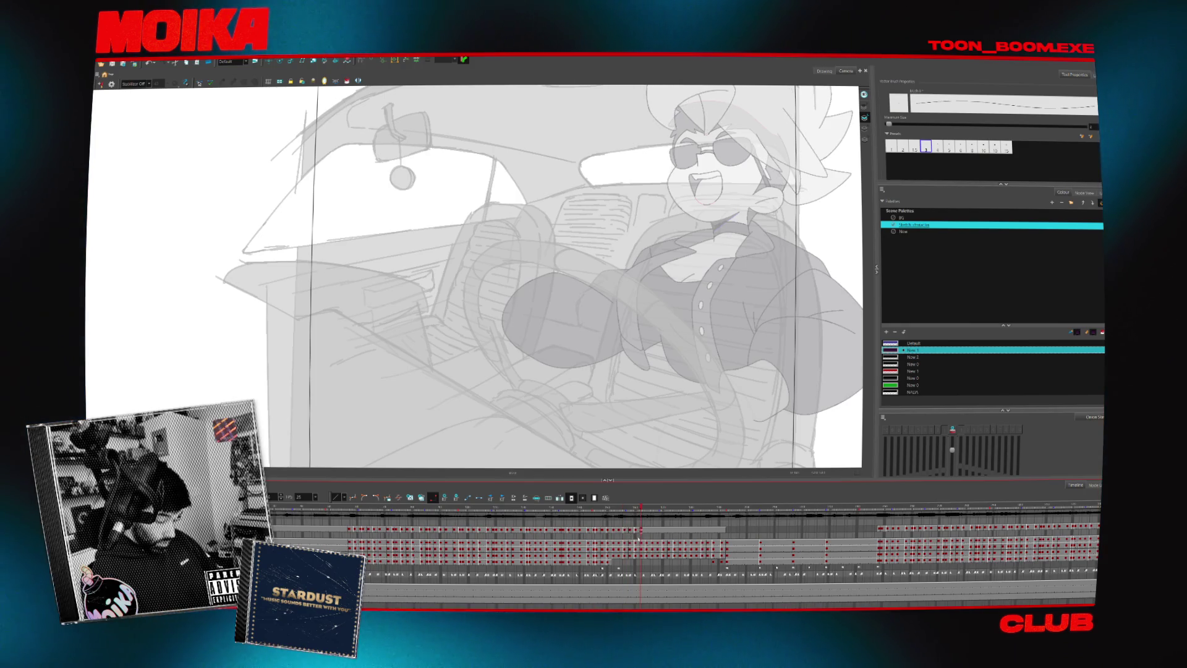
left_click(647, 532)
key("Return")
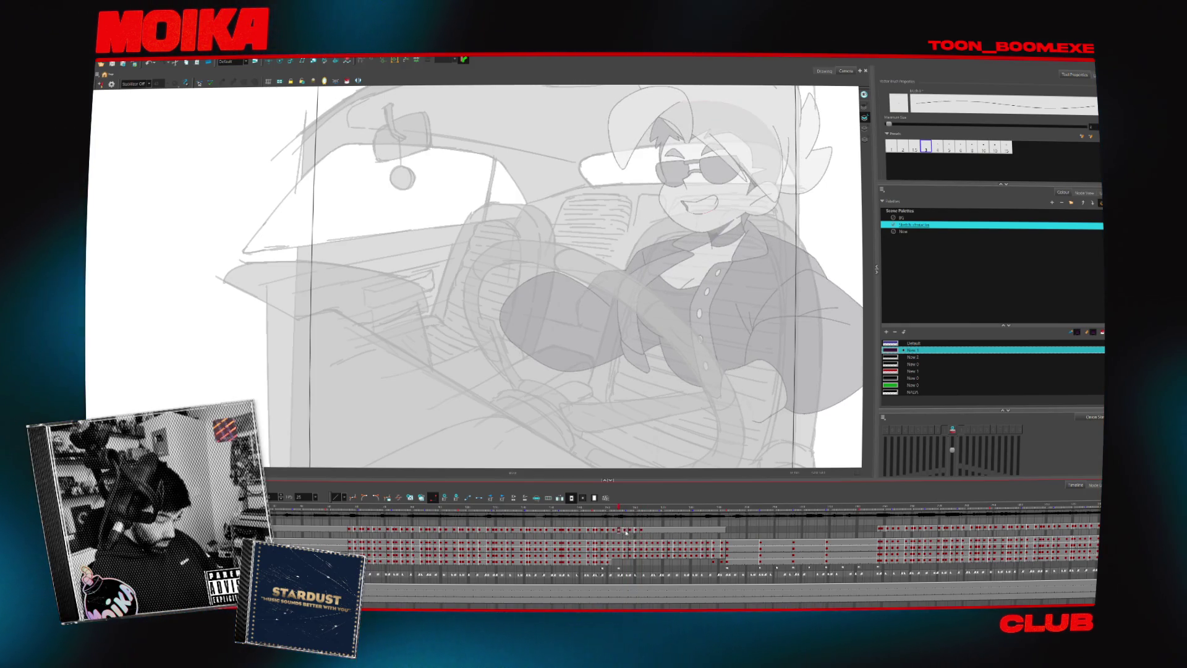
- Alternate between the earlier and later driver poses to compare them
left_click(646, 532)
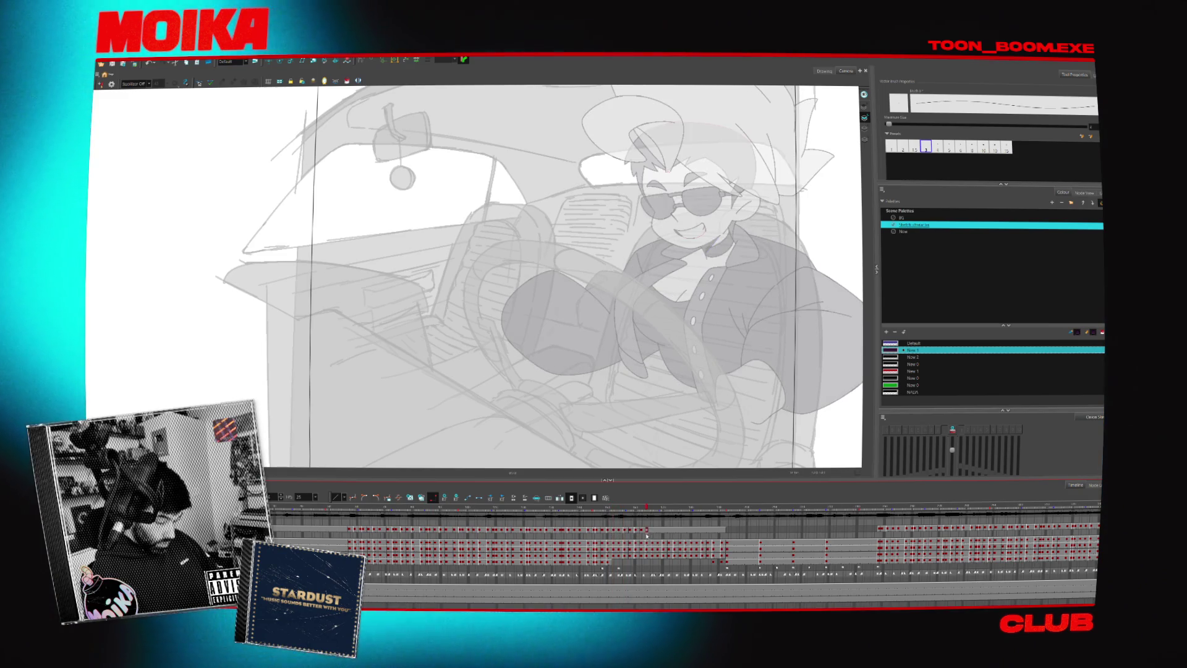
left_click(643, 532)
key("period")
key("period")
key("period")
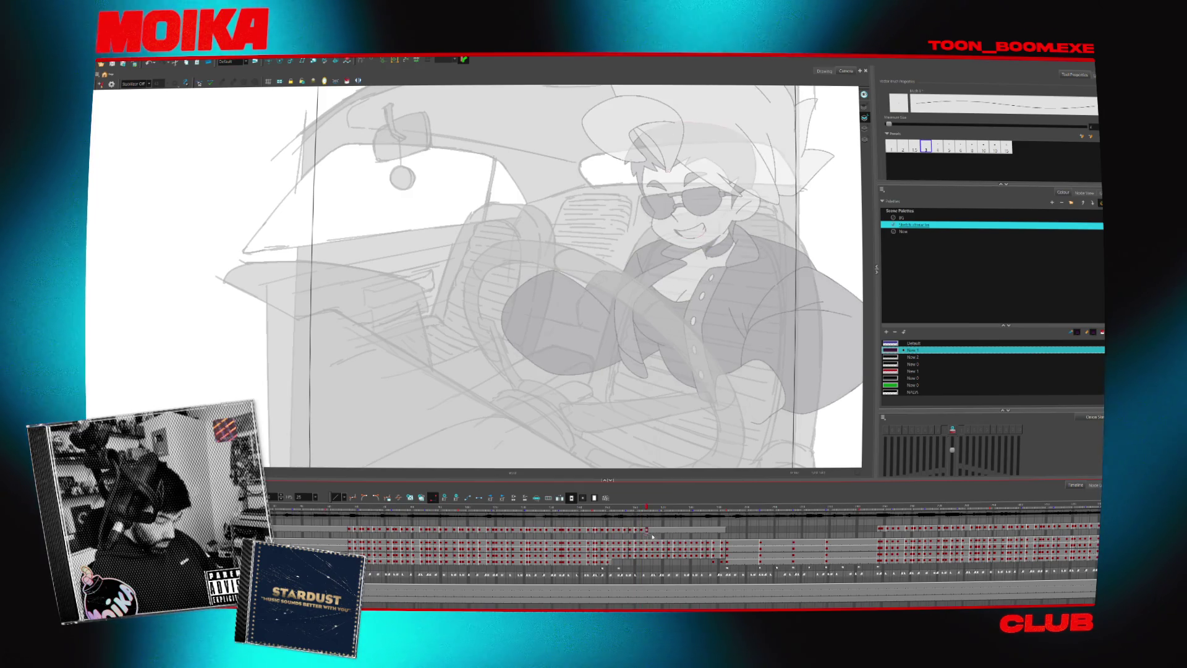
left_click(616, 532)
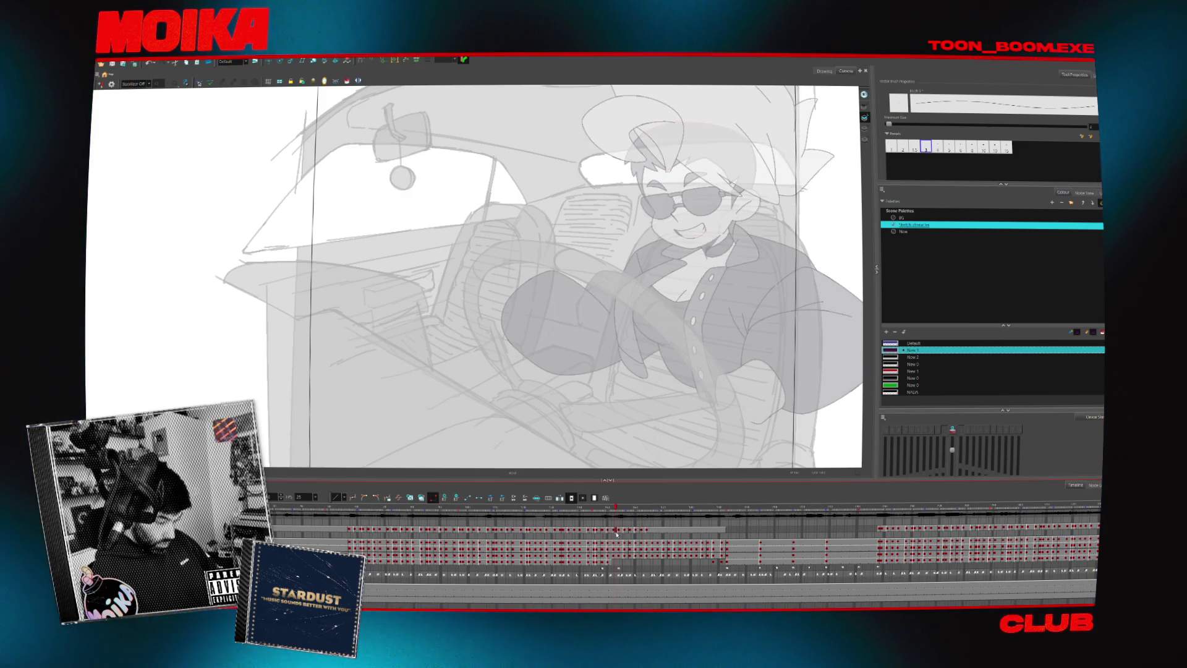
left_click(641, 536)
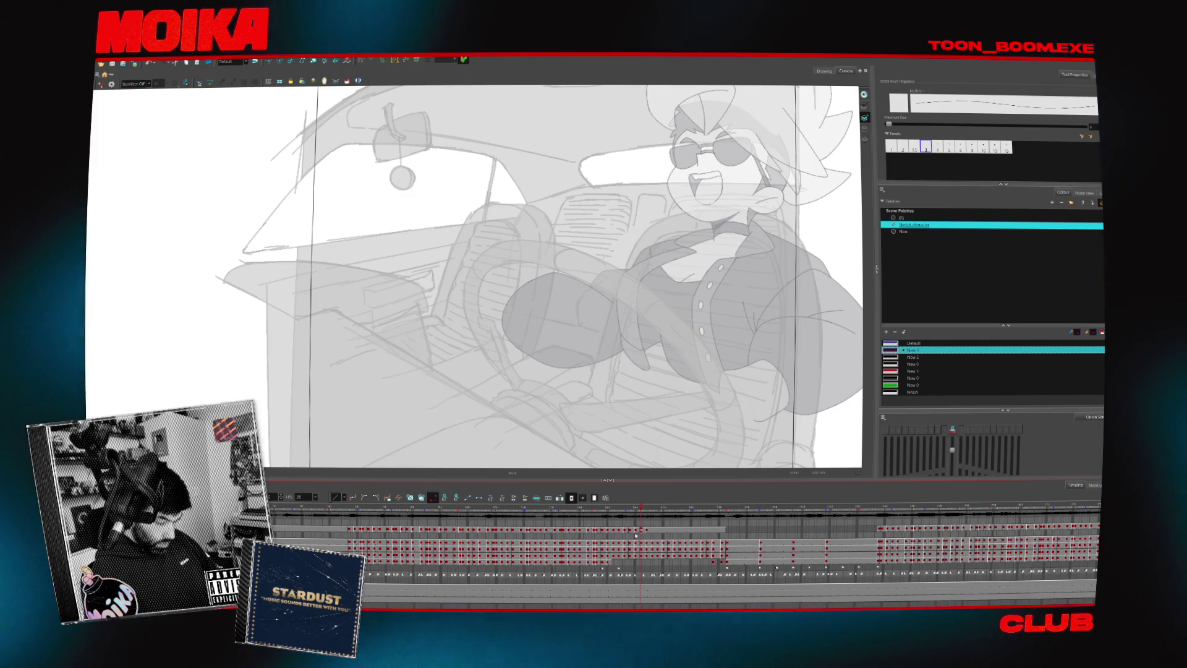
key("period")
key("period")
left_click_drag(605, 531, 616, 532)
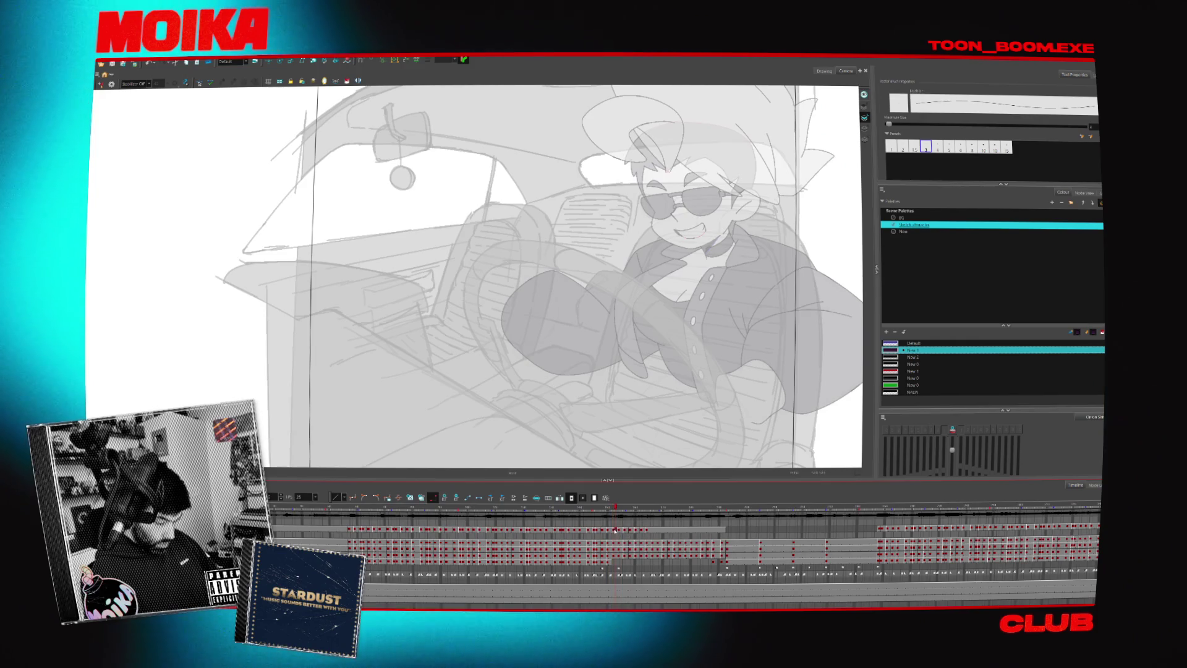
left_click(652, 533)
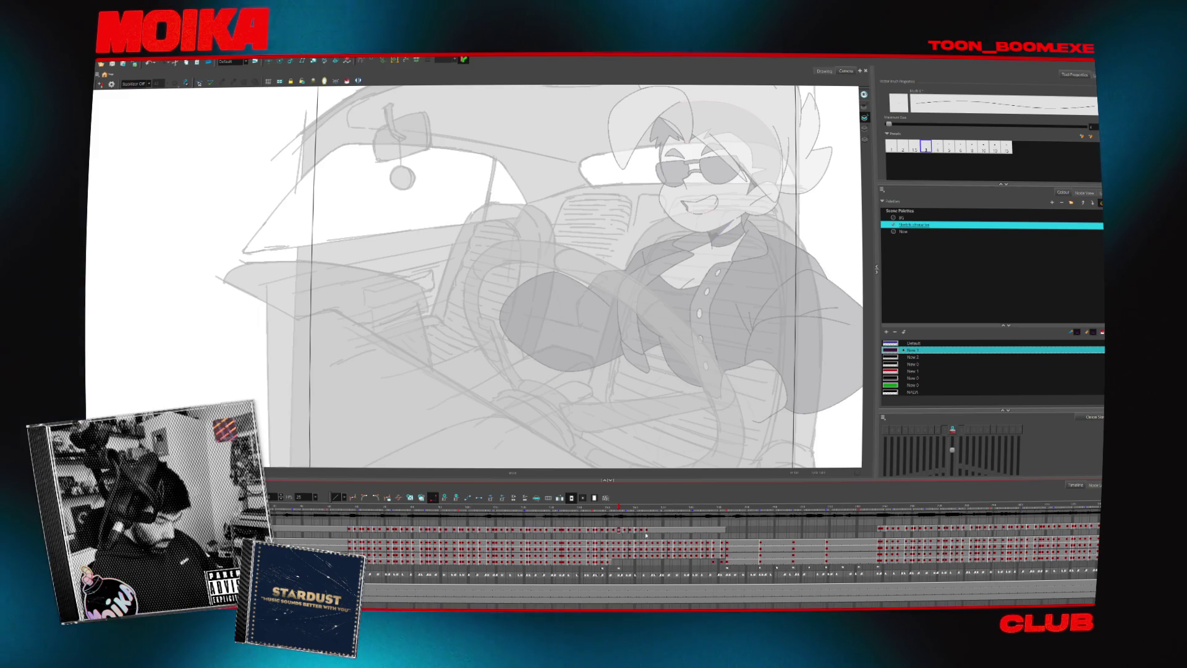
left_click(652, 531)
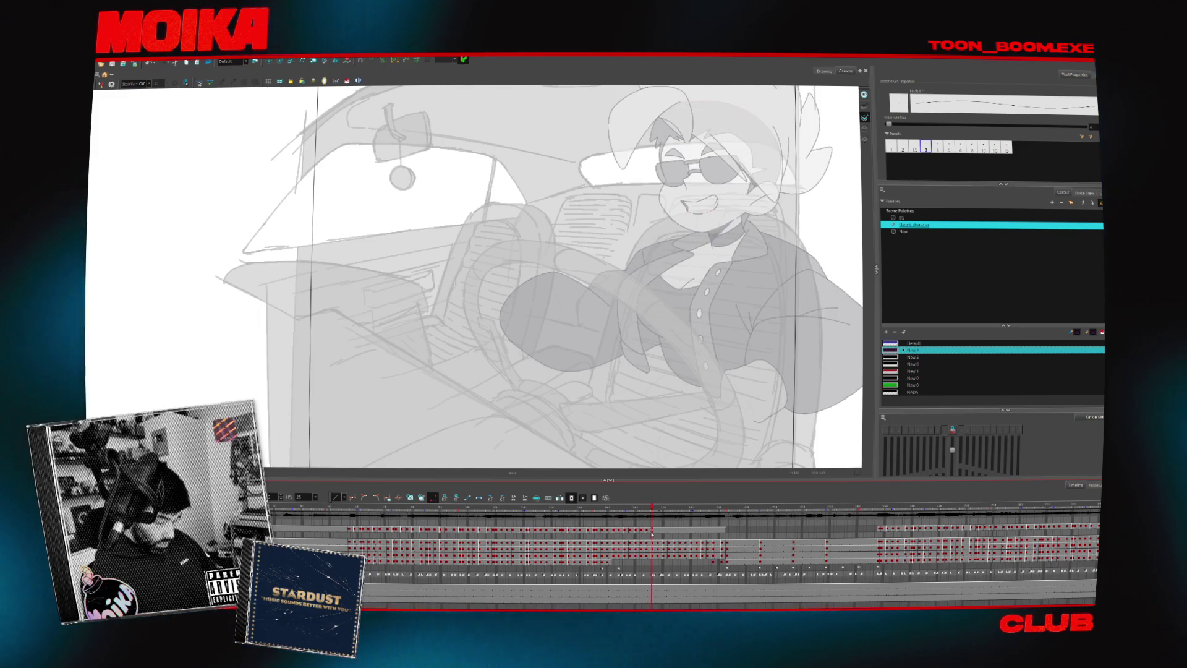
left_click(619, 531)
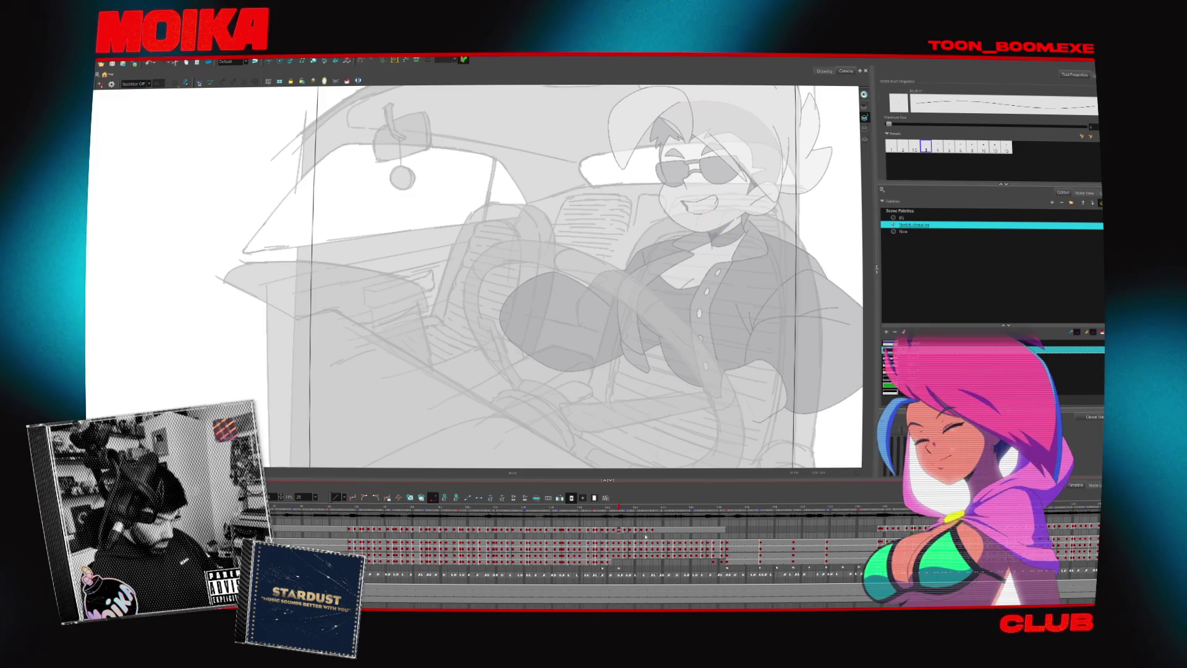
left_click(652, 531)
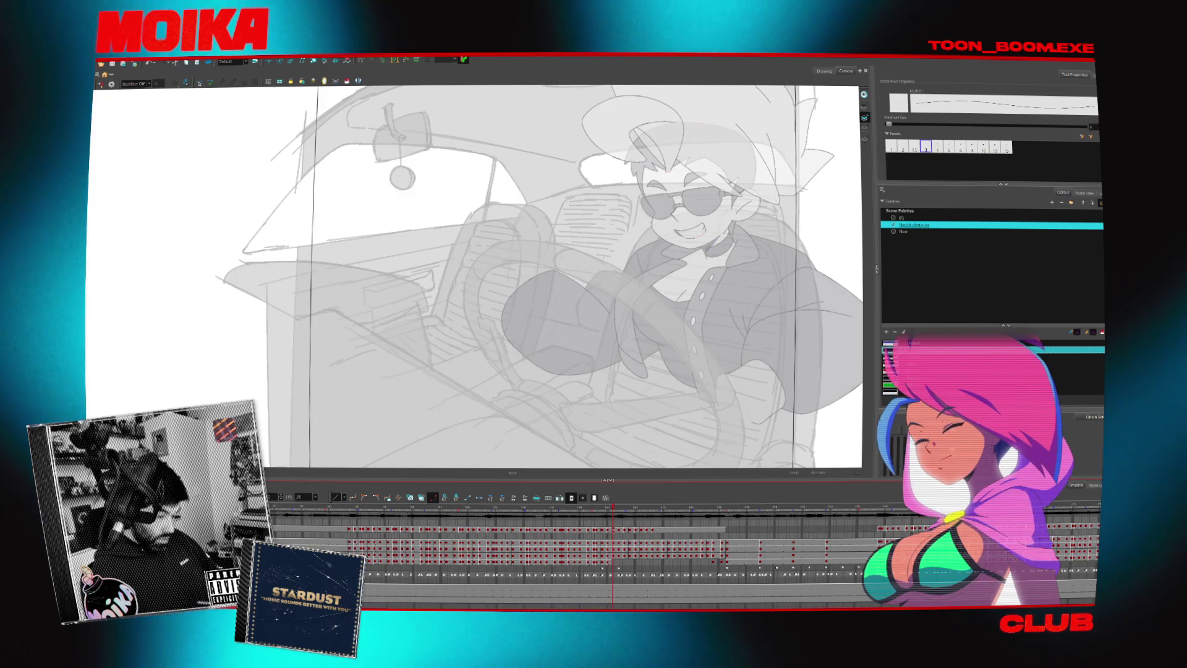
- Step from the start of the gesture through its drawings, ending on a later frame
left_click(612, 531)
left_click(619, 530)
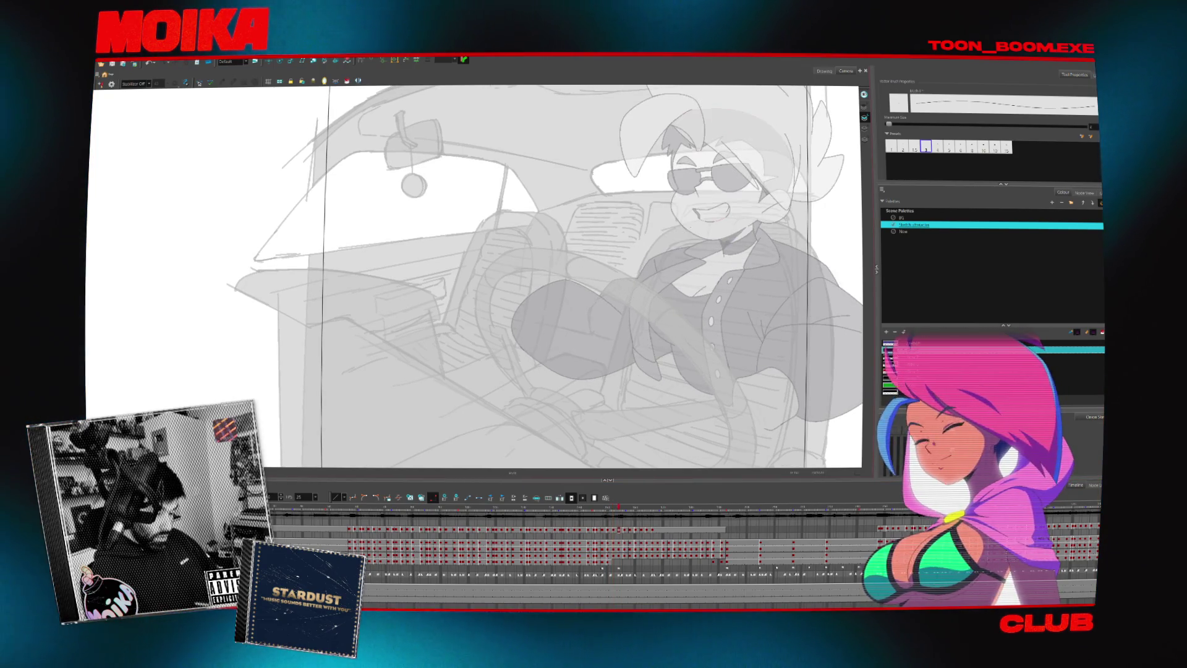
key("period")
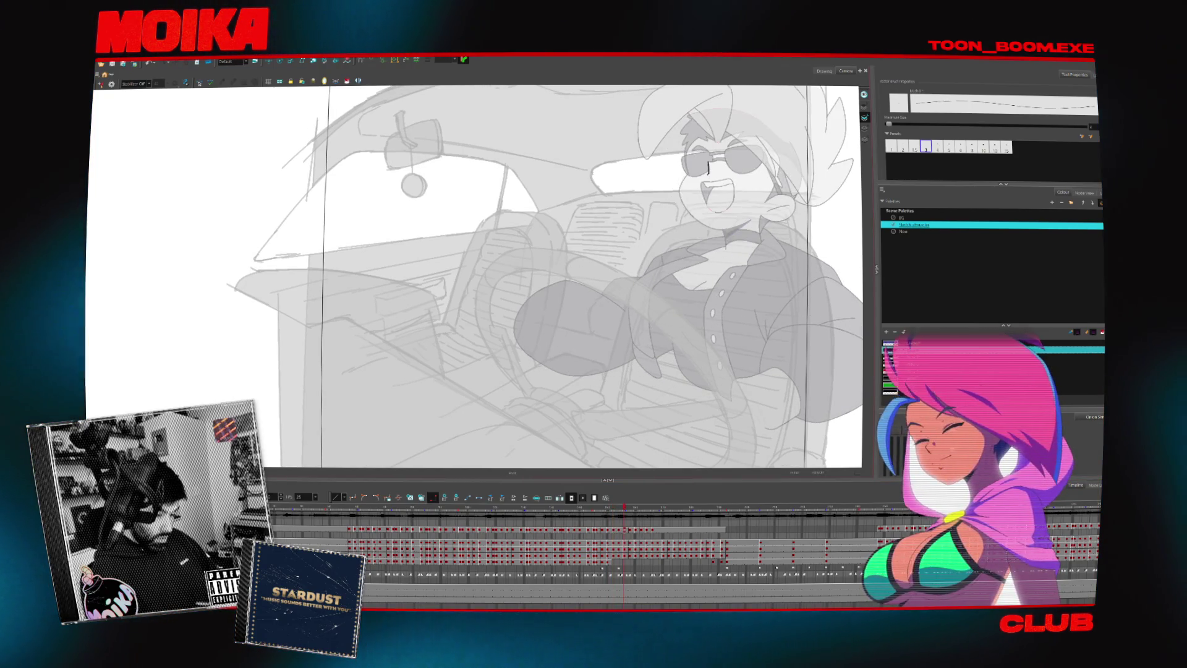
key("period")
key("period")
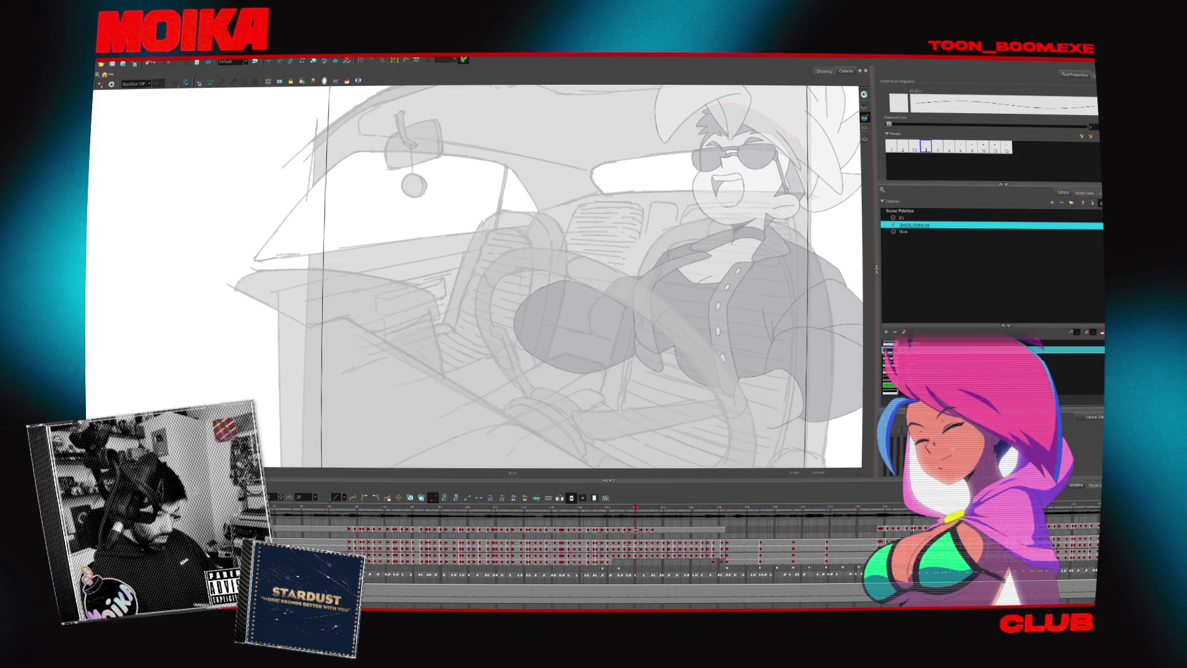
key("period")
key("period")
key("period")
key("period")
key("period")
key("comma")
key("comma")
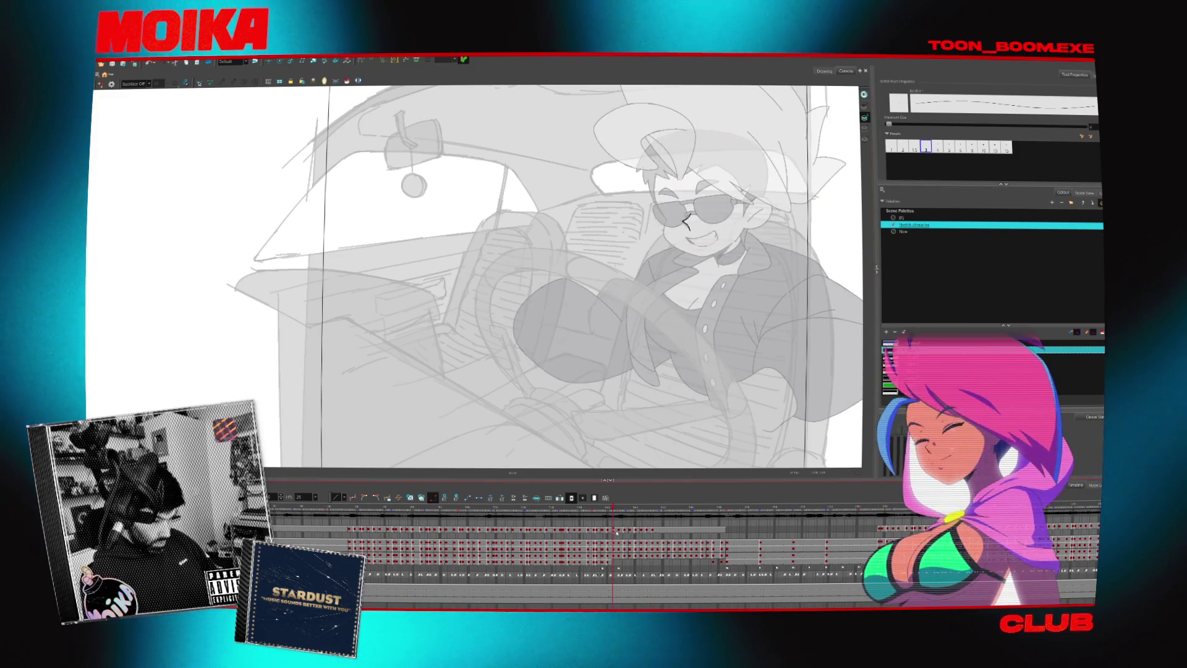
left_click(616, 531)
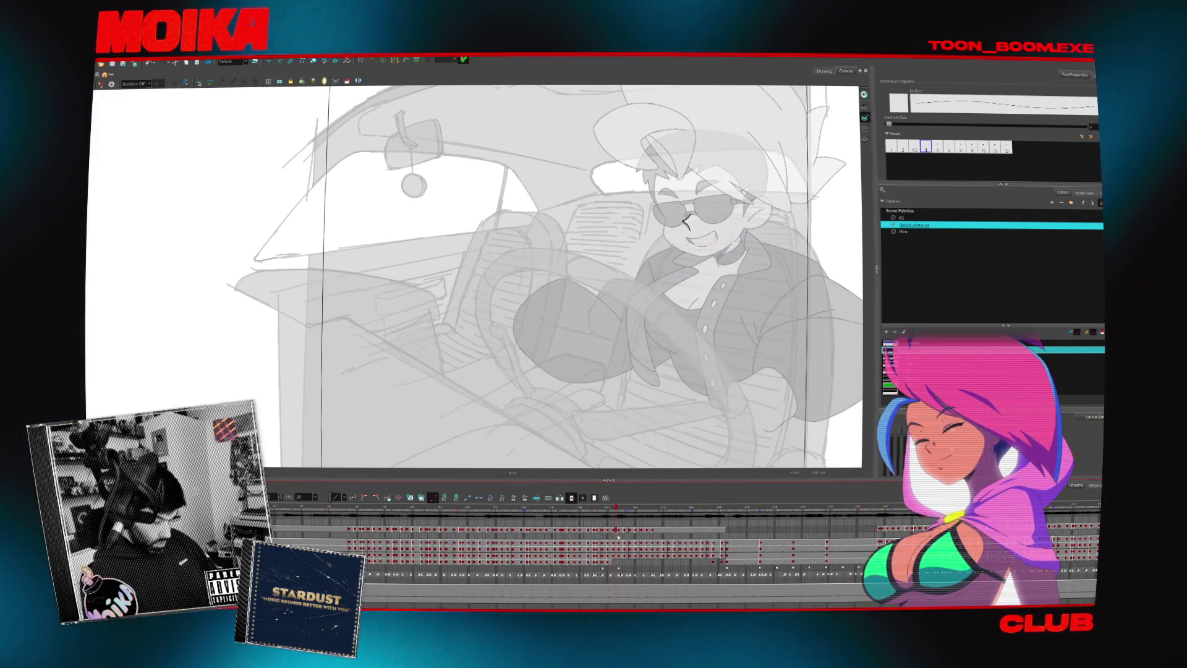
left_click(653, 531)
left_click(647, 530)
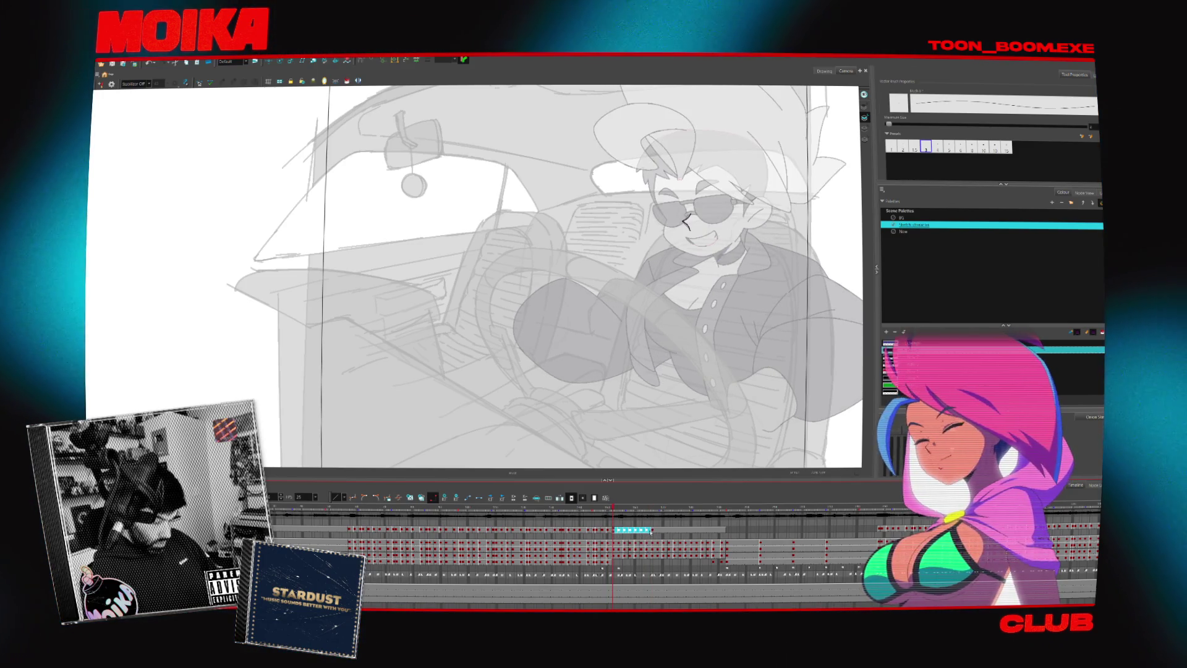
left_click(648, 531)
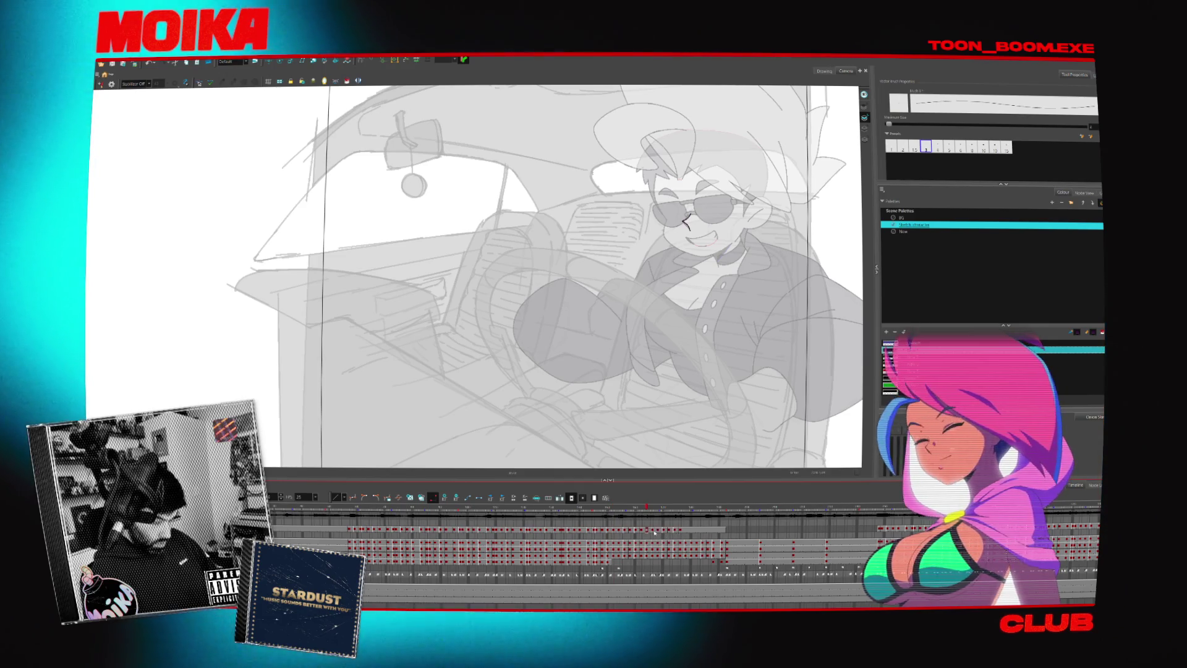
left_click_drag(655, 532, 680, 533)
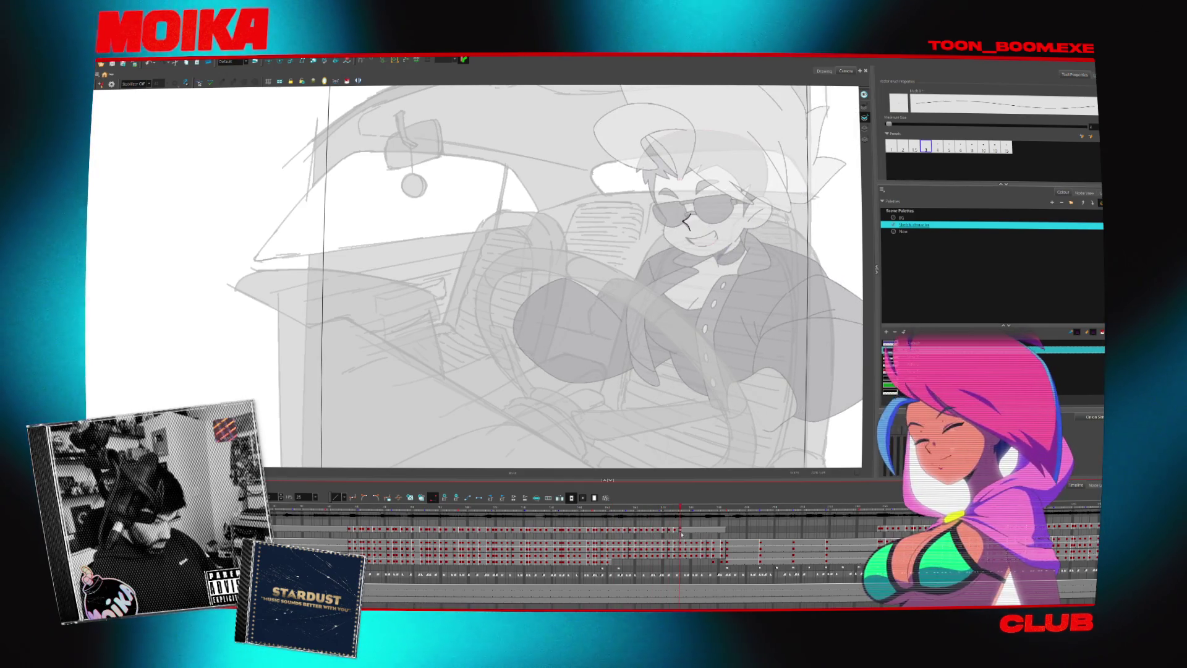
key("Return")
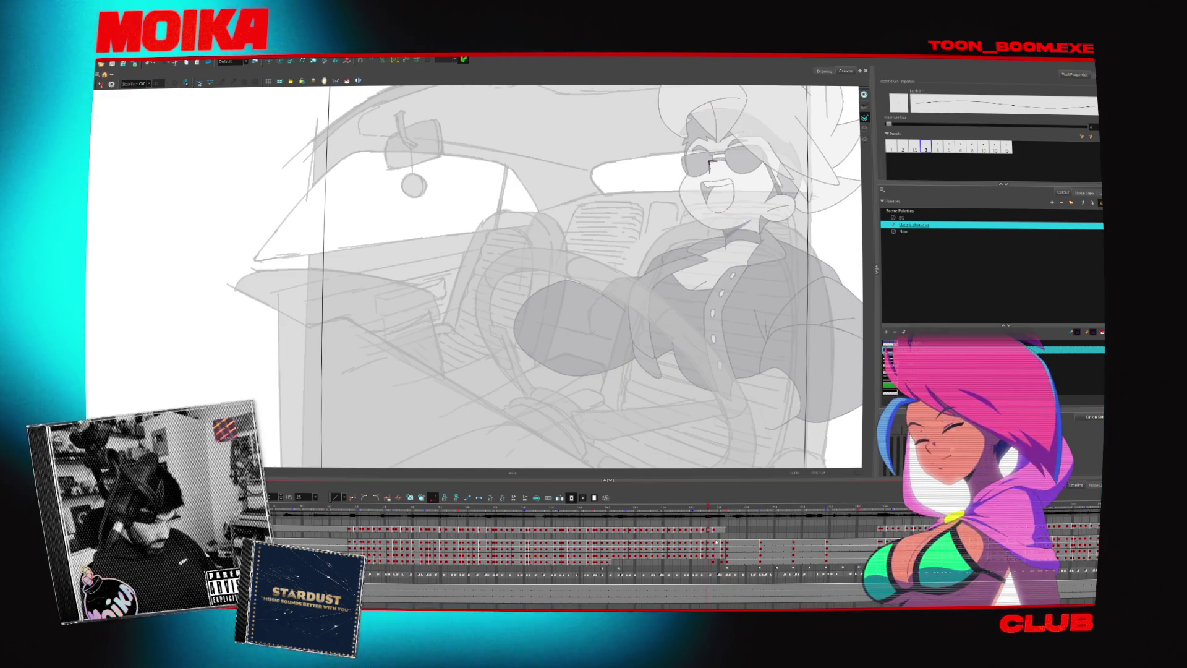
left_click(719, 541)
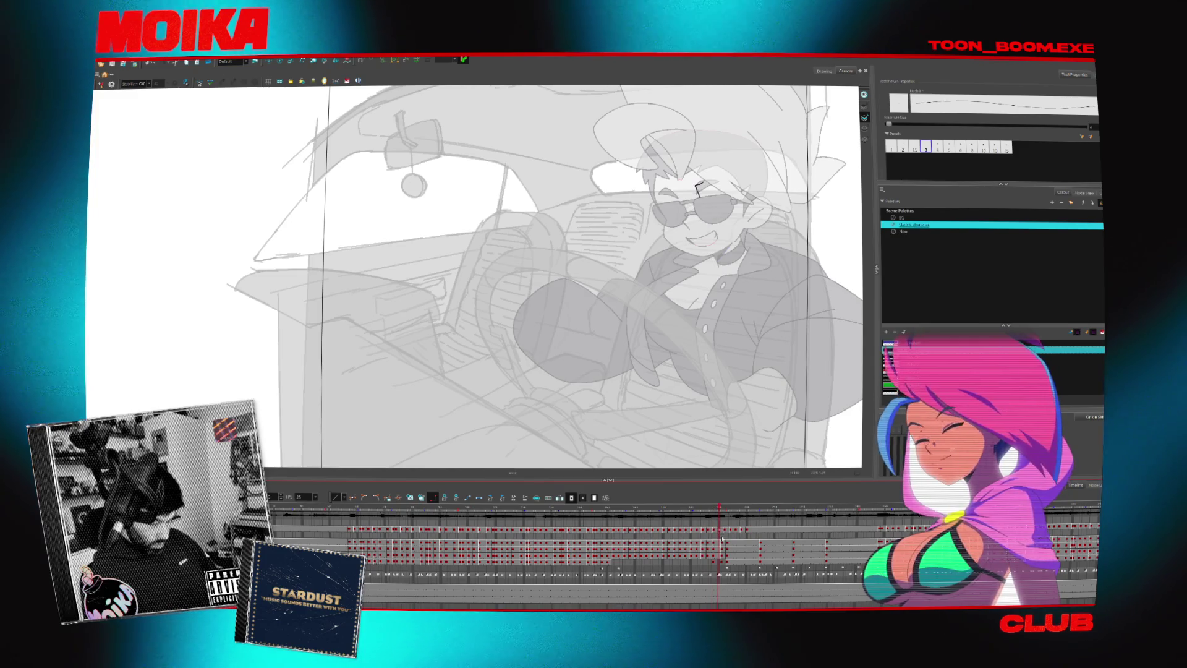
left_click(725, 533)
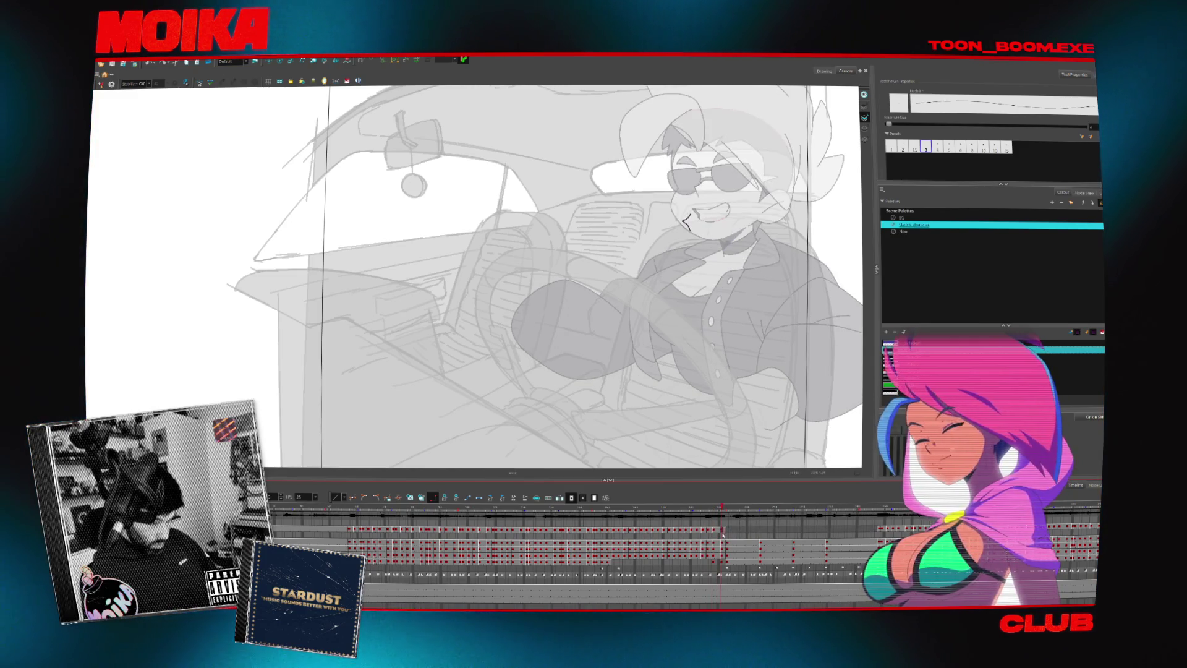
key("Return")
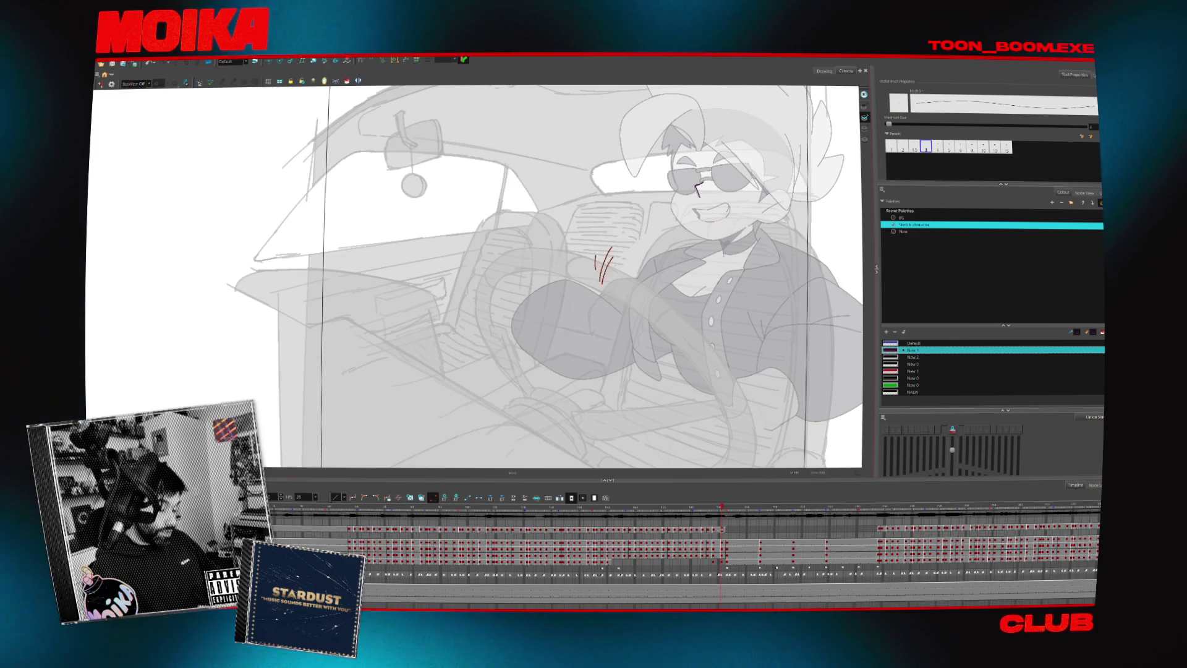
- Flip back and forth between neighbouring frames to settle on the gesture frame
key("period")
key("comma")
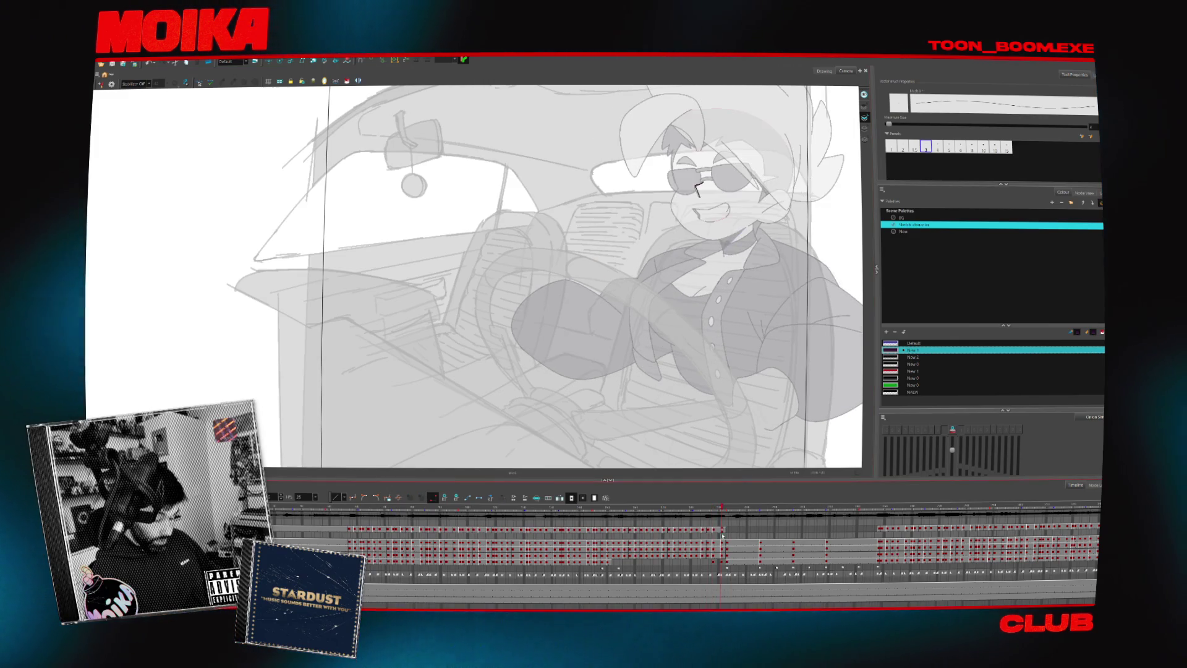
key("comma")
key("comma")
key("comma")
key("comma")
key("comma")
key("comma")
key("comma")
key("comma")
key("comma")
key("comma")
key("comma")
key("comma")
key("comma")
key("comma")
key("comma")
key("comma")
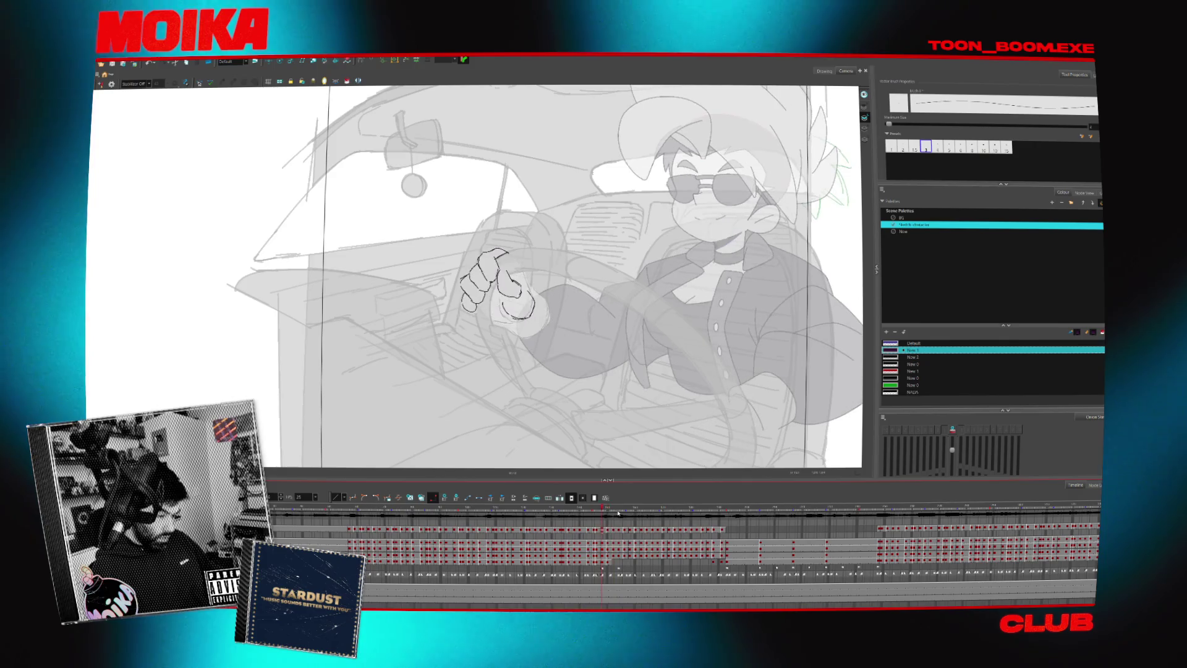
key("period")
key("period")
key("comma")
key("period")
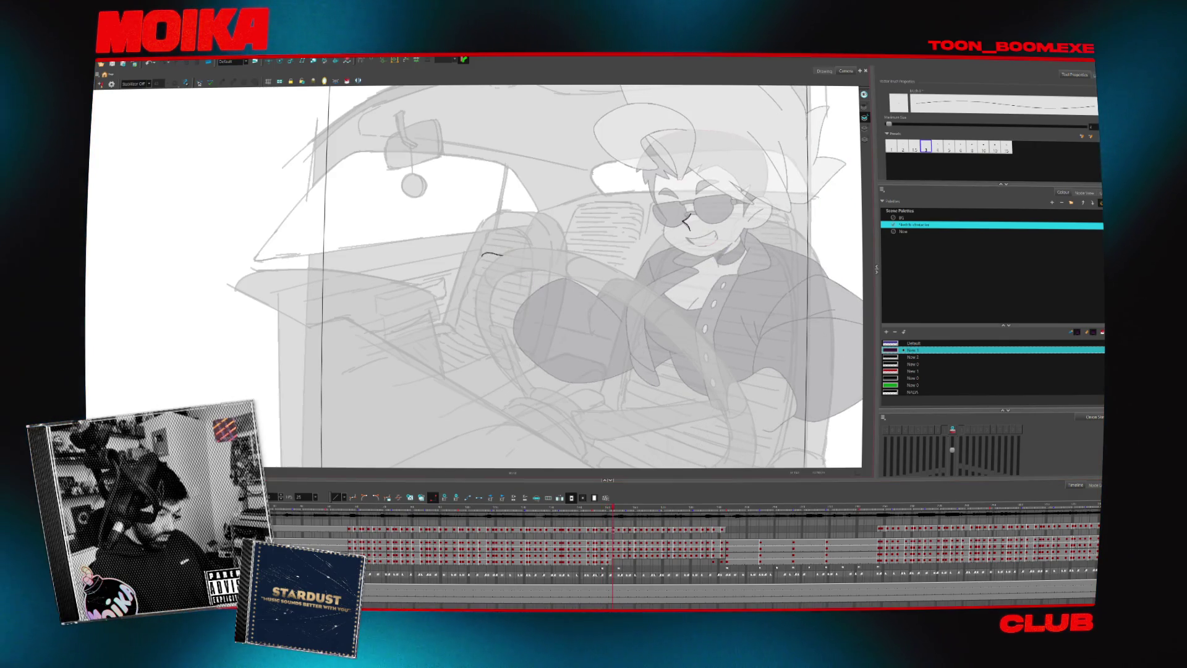
key("period")
- Sketch the outline of the raised fist, compare with neighbours, and trim the newest stroke
key("comma")
key("period")
left_click_drag(475, 265, 493, 296)
key("comma")
key("period")
key("comma")
key("period")
key("comma")
key("ctrl+z")
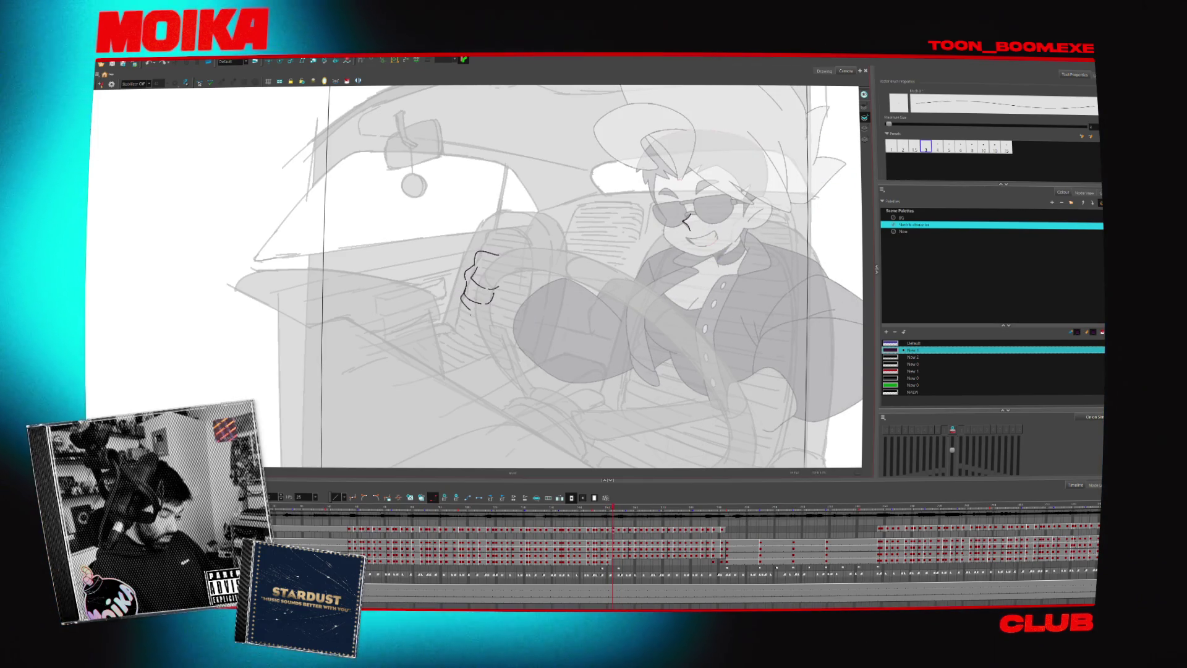
key("ctrl+z")
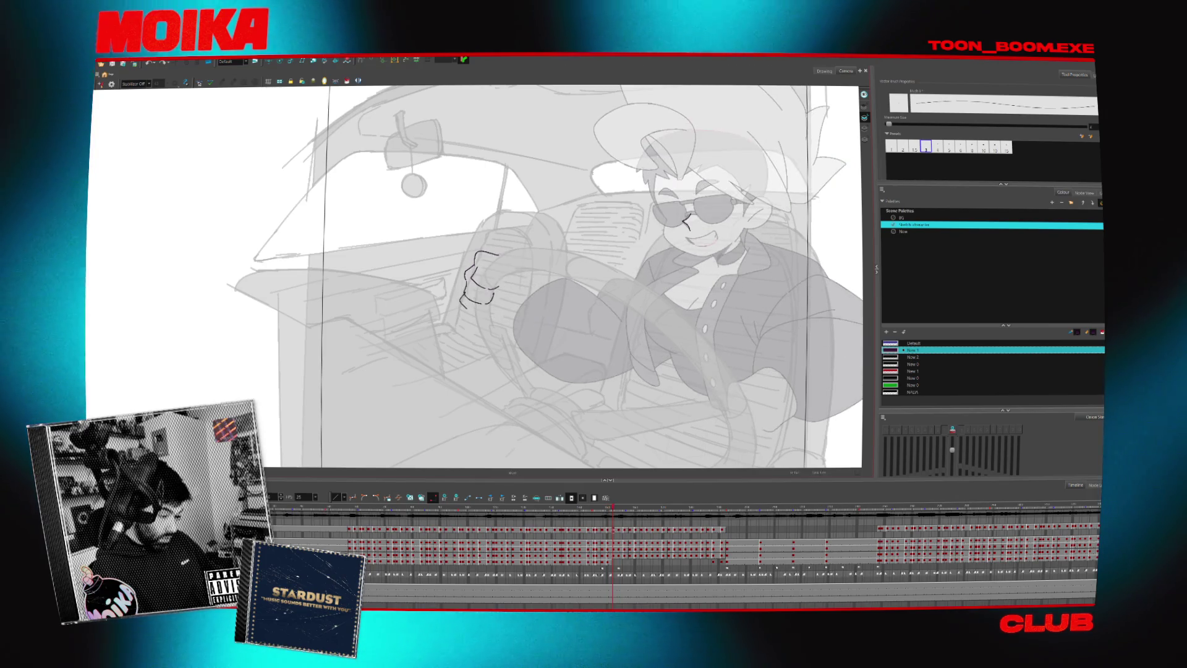
- Add knuckle lines to the fist sketch, comparing against the neighbouring drawings
key("period")
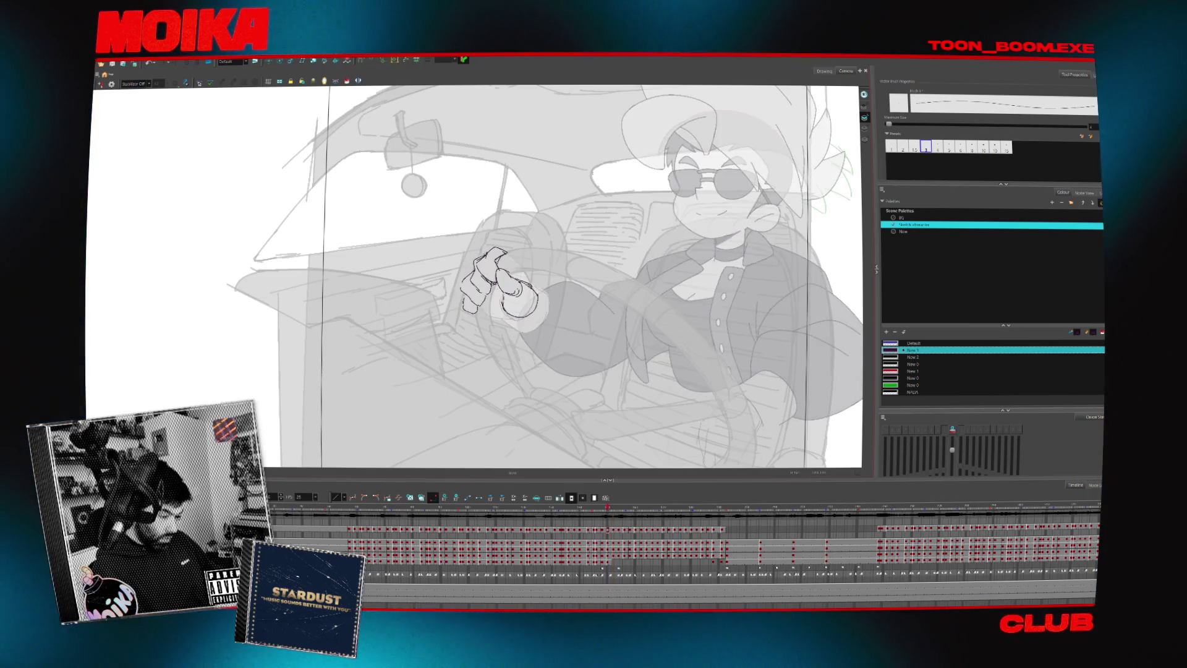
key("comma")
key("period")
key("comma")
key("period")
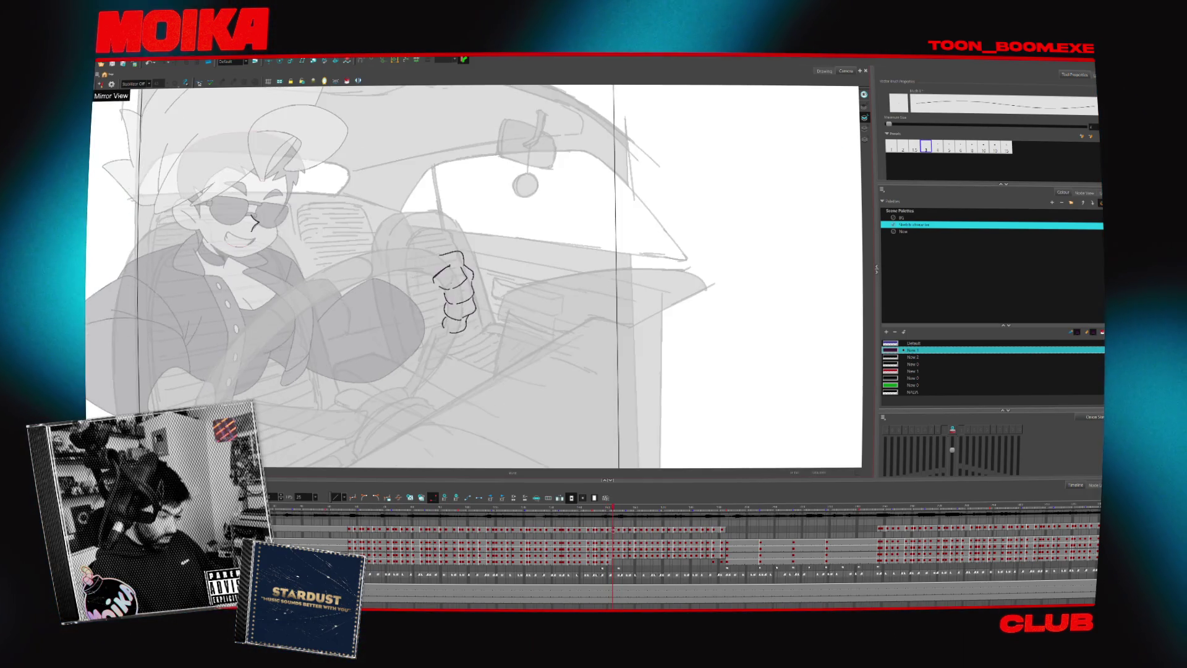
key("comma")
left_click_drag(489, 267, 500, 290)
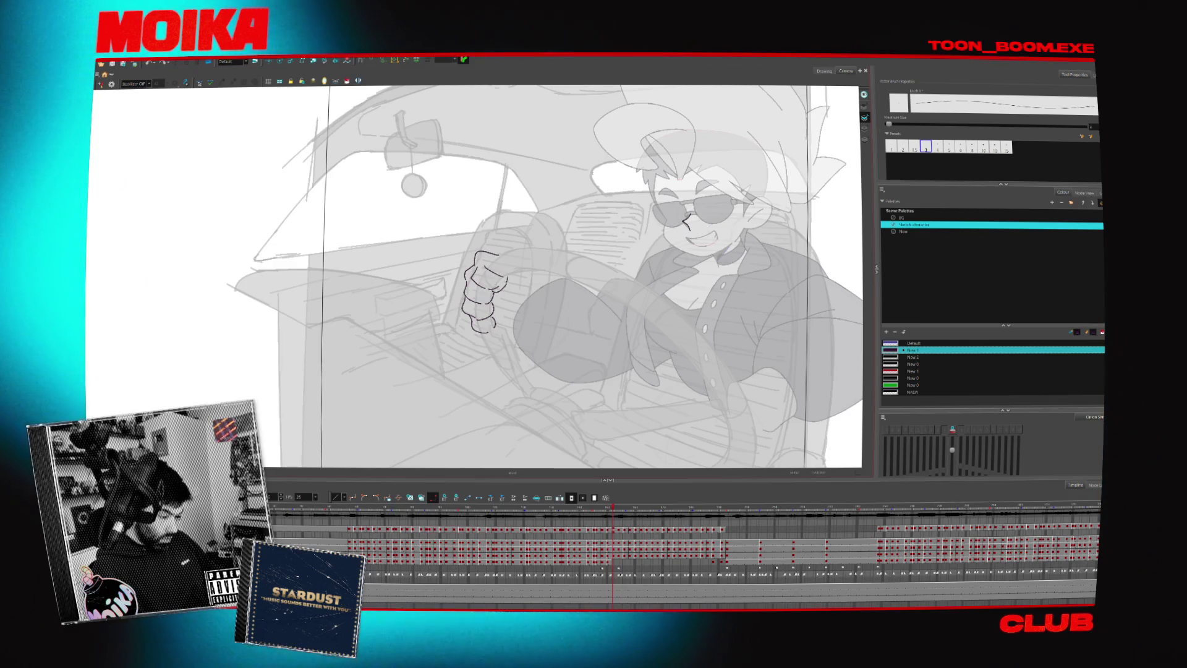
key("period")
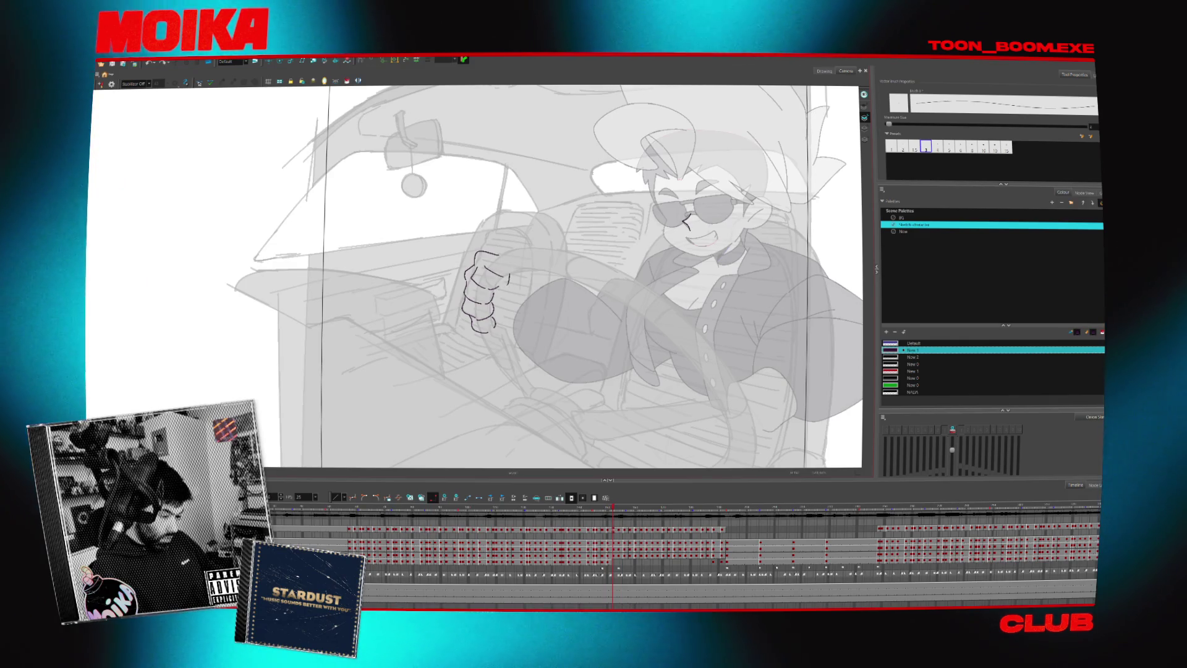
key("comma")
key("period")
- Switch to the eraser and compare the fist against the following two poses
key("comma")
key("alt+e")
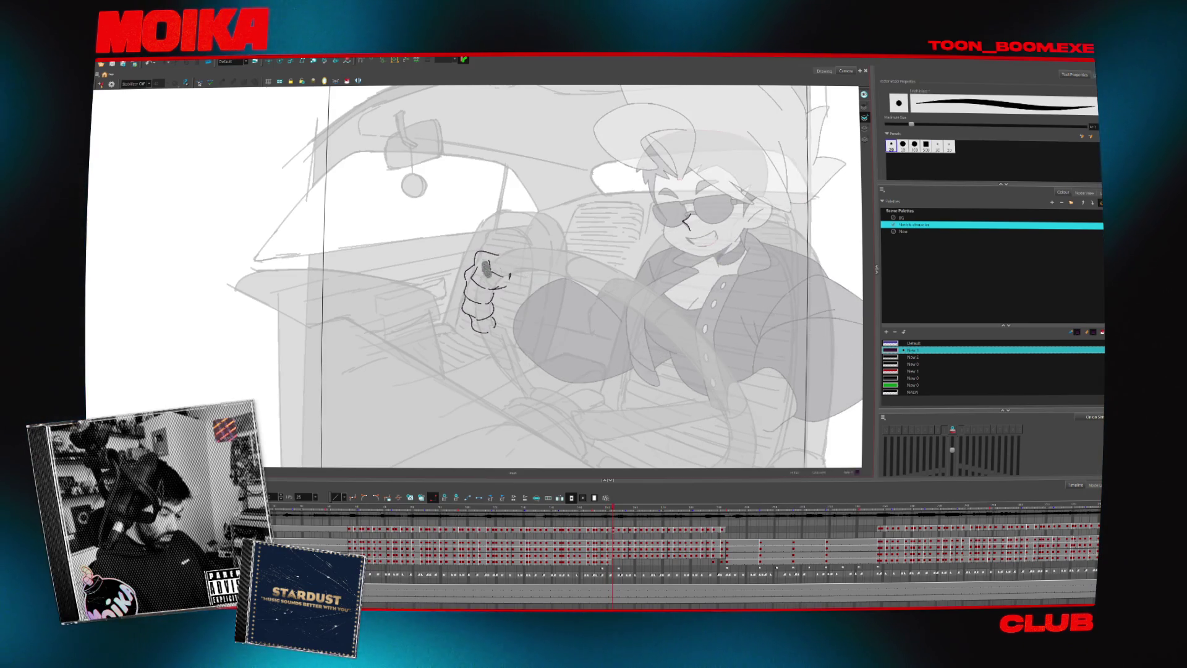
key("period")
key("comma")
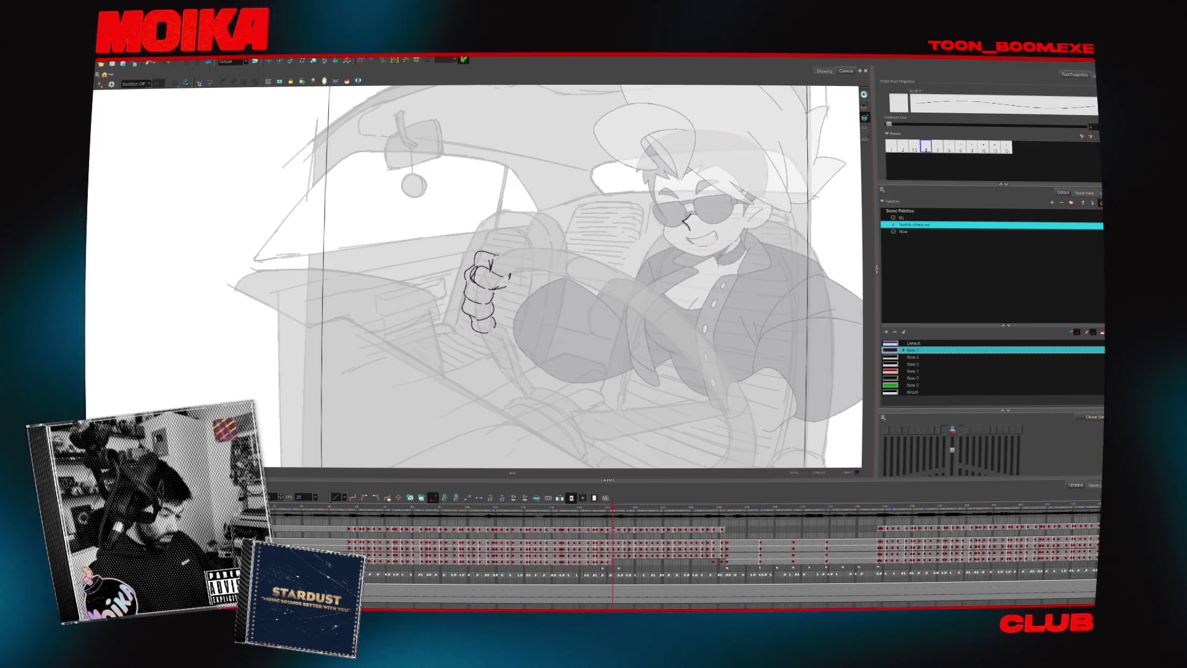
key("period")
key("period")
key("comma")
key("comma")
key("period")
key("period")
key("comma")
key("comma")
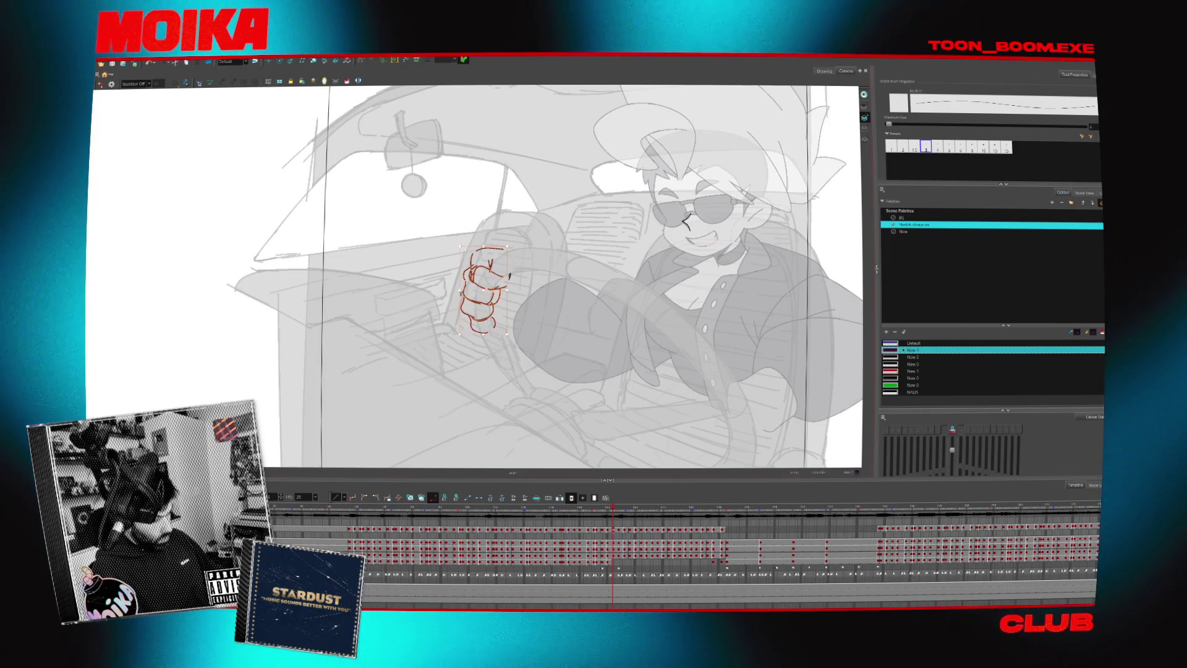
- Add a loop-shaped Brush stroke to the fist, checking it in Mirror View
key("period")
key("comma")
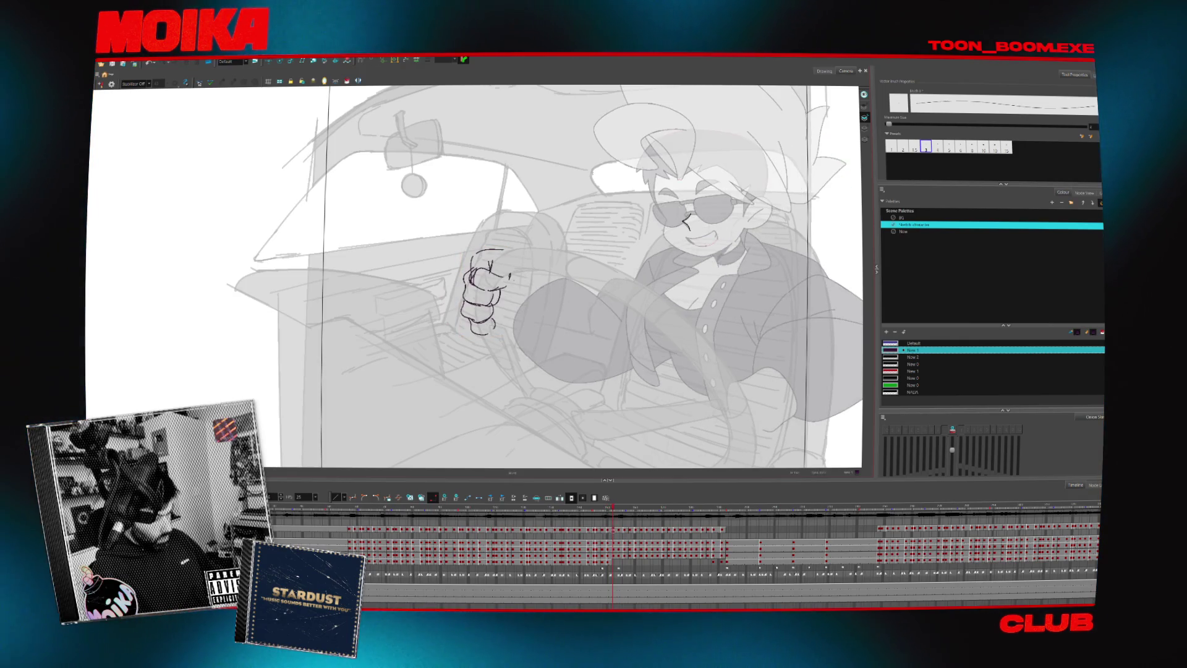
key("alt+b")
key("period")
key("period")
key("comma")
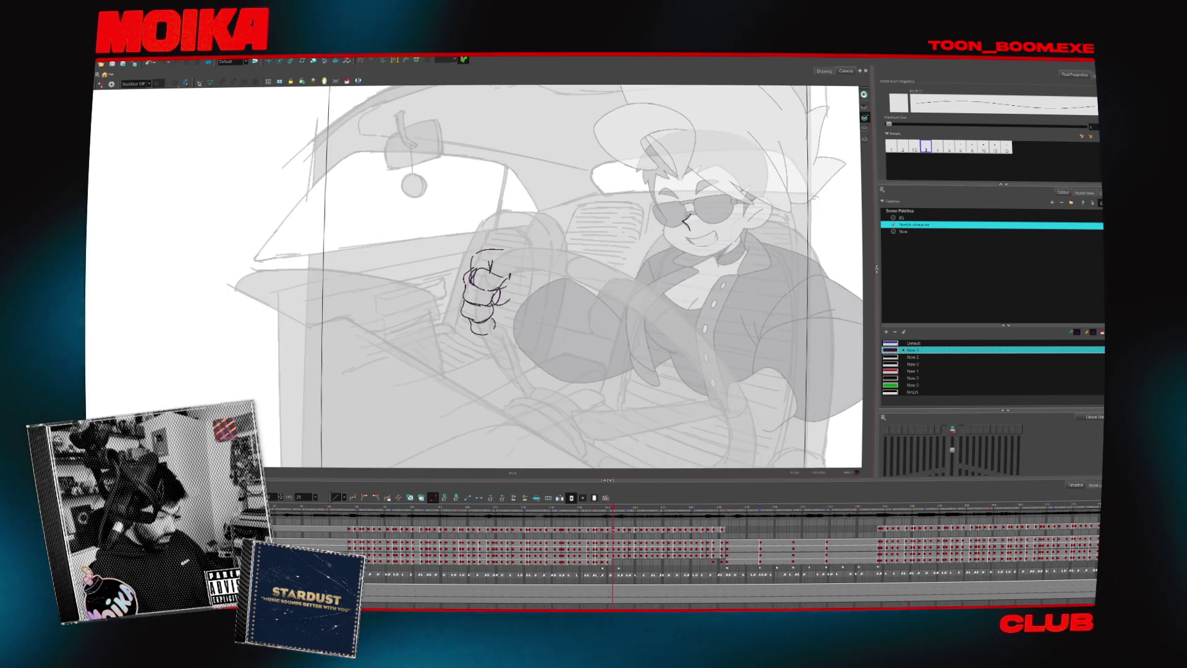
key("comma")
left_click_drag(503, 284, 505, 288)
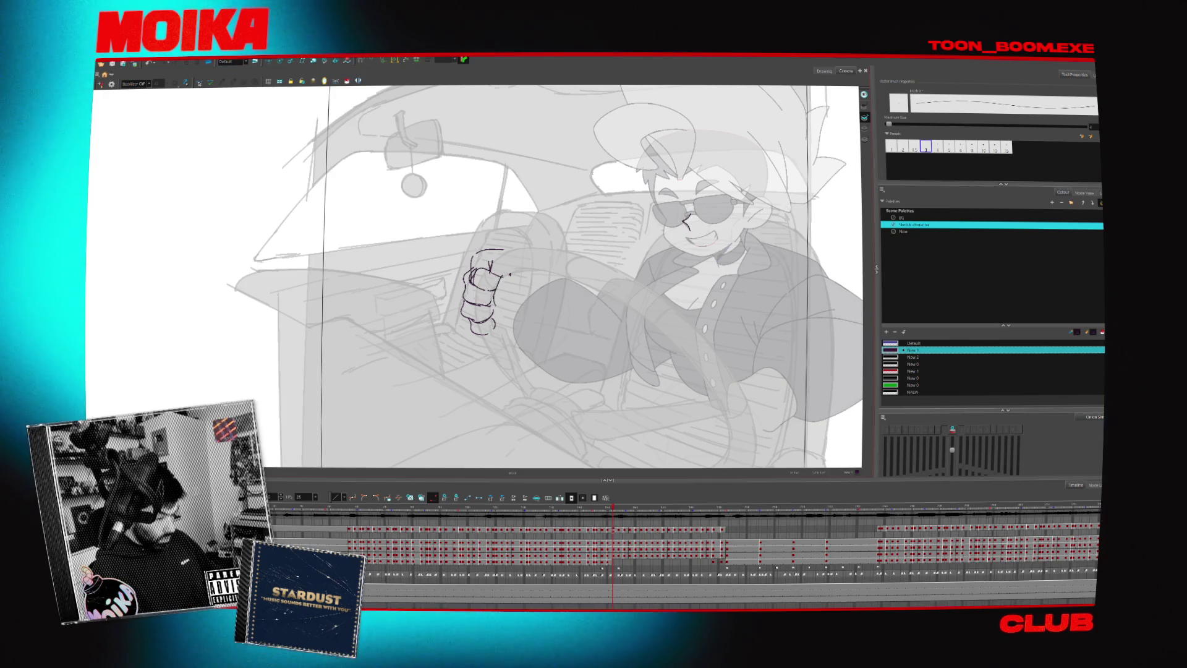
key("4")
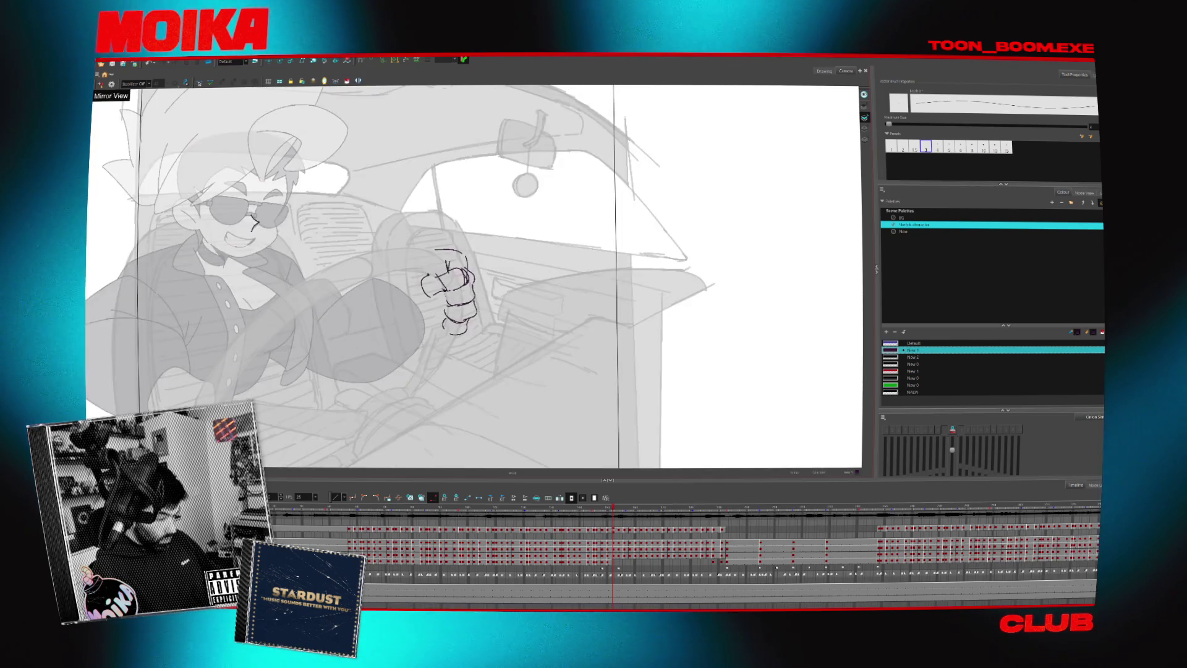
key("4")
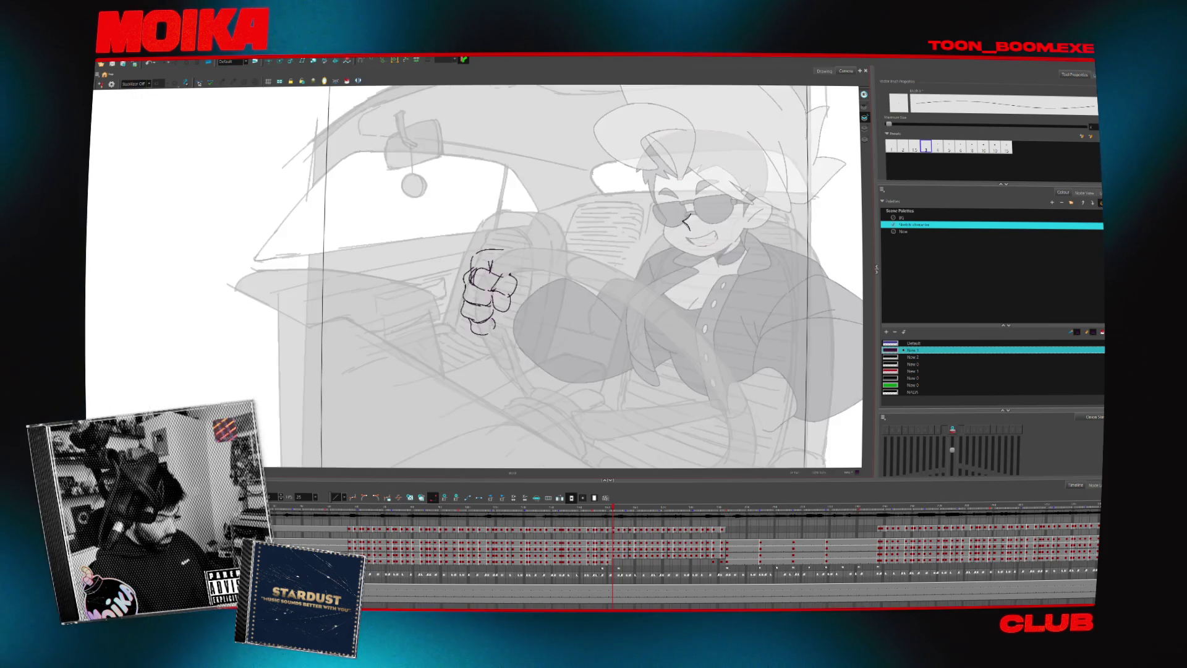
key("ctrl+z")
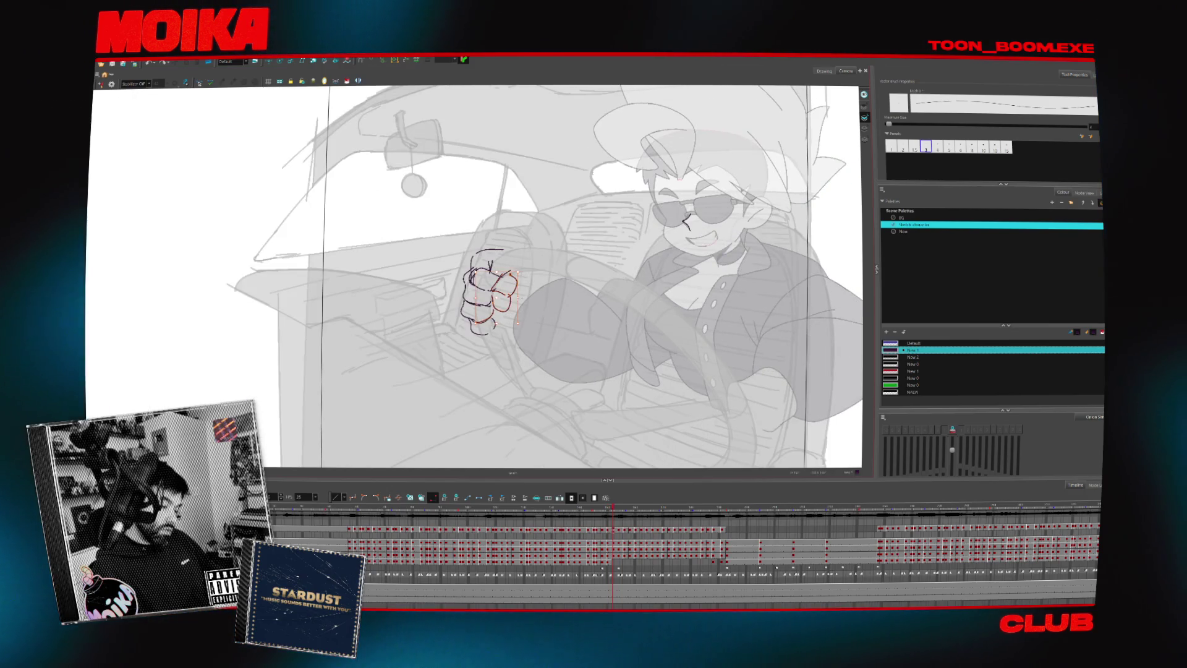
left_click_drag(503, 276, 520, 306)
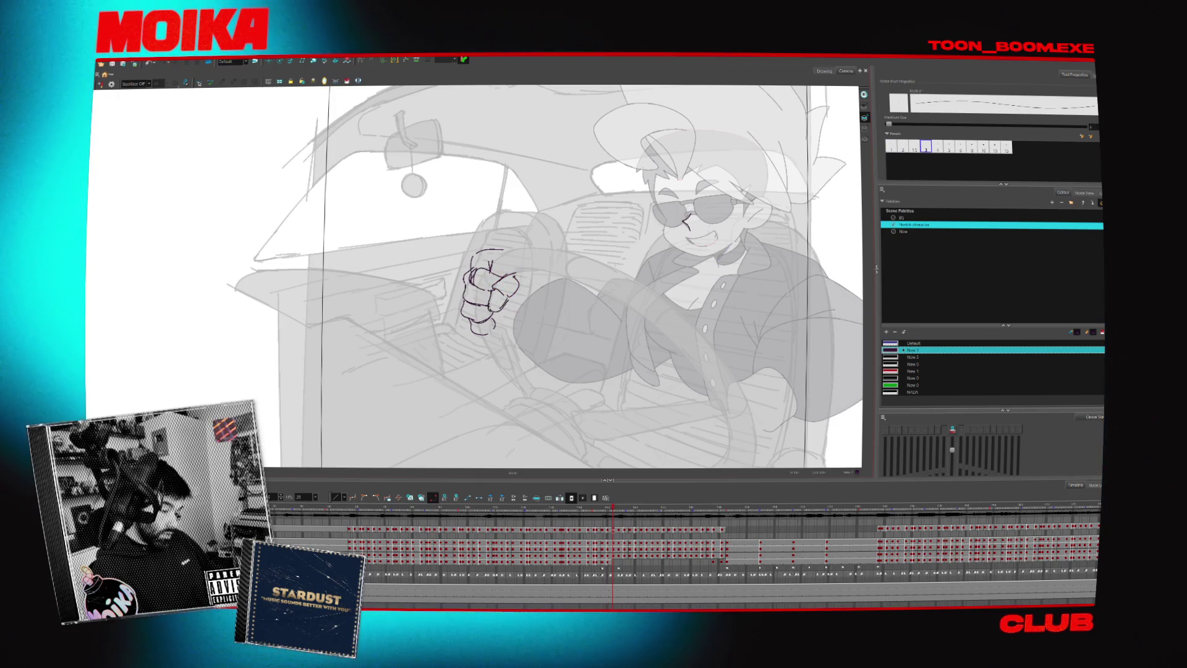
- Select all the fist strokes and shift them with a slight rotation
key("4")
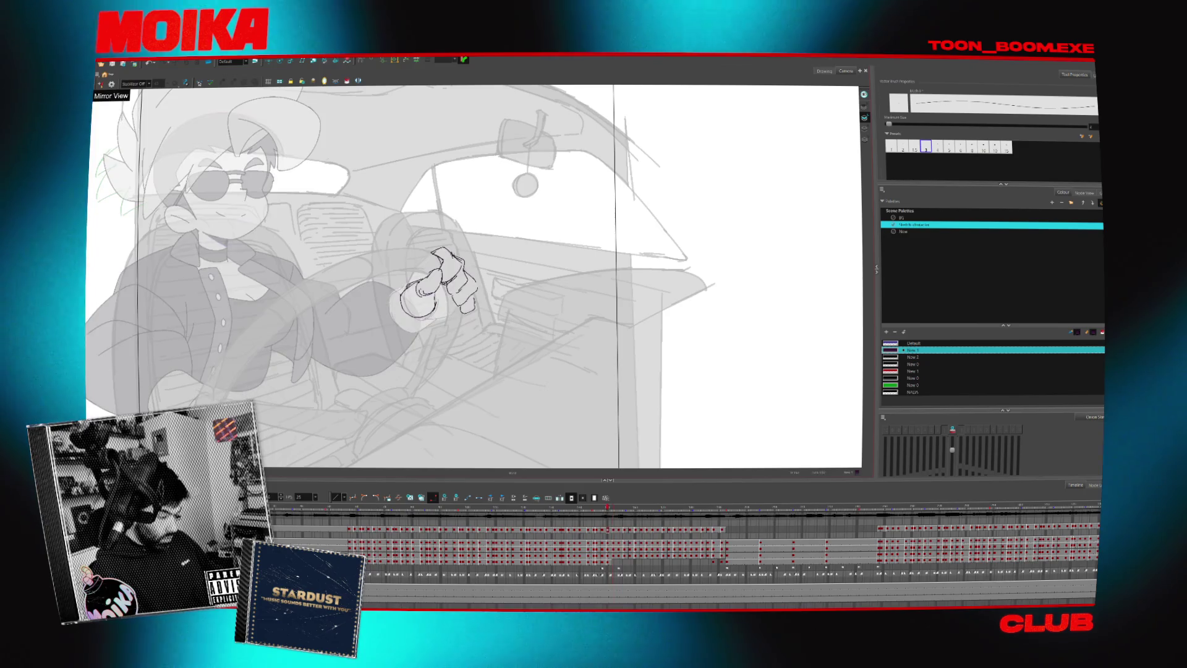
key("4")
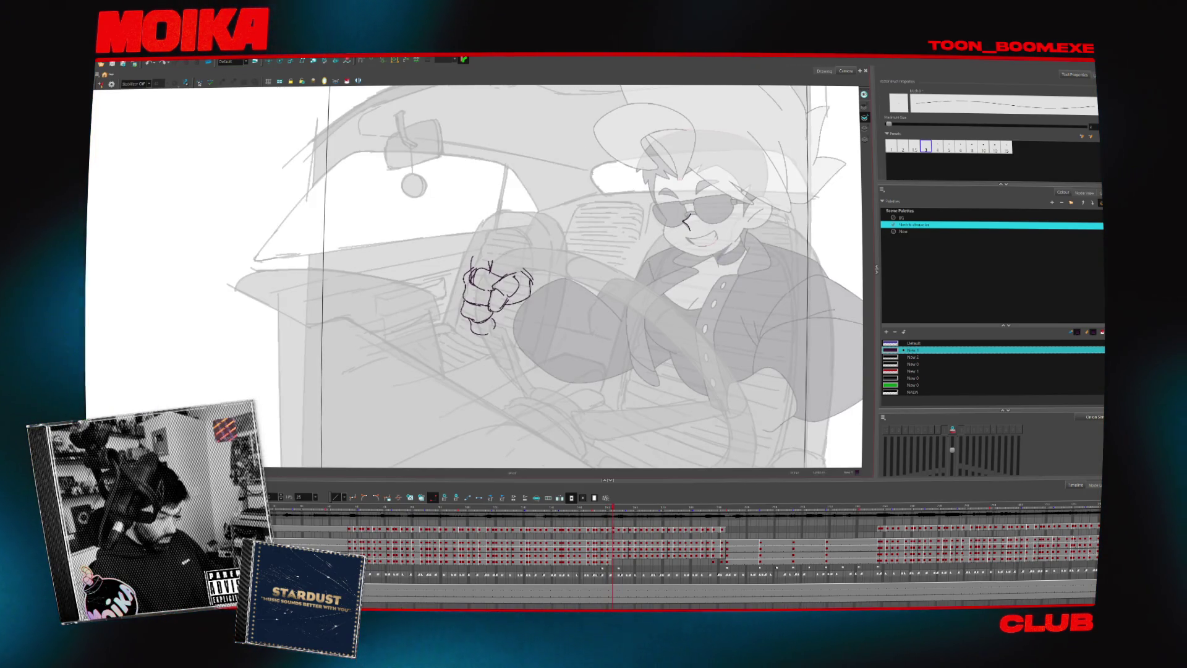
key("4")
key("4")
key("comma")
key("period")
key("ctrl+a")
left_click_drag(541, 247, 544, 254)
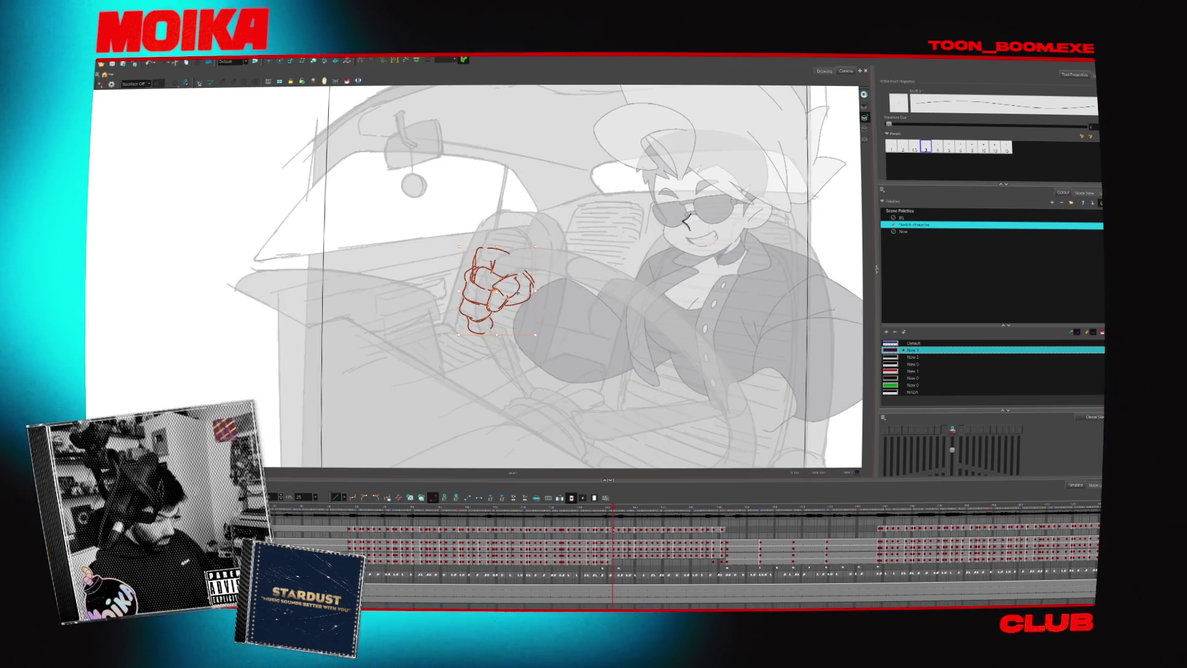
- Extend the fist's right-side outline downward, undoing a stray stroke at its lower right
left_click(608, 529)
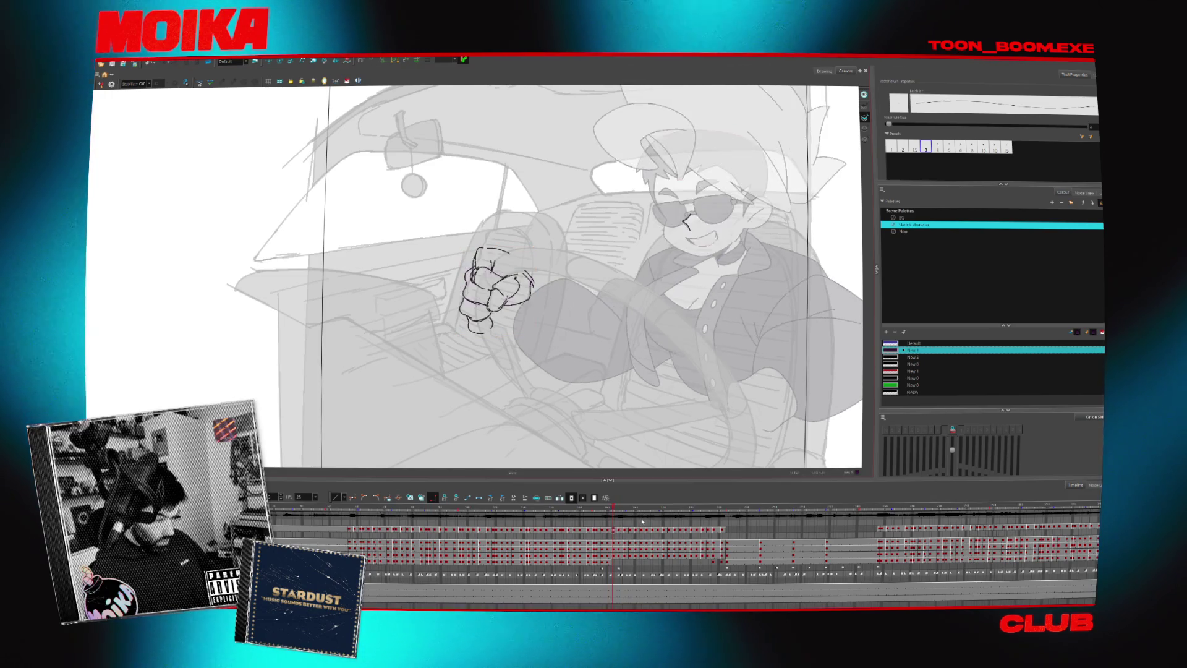
key("period")
key("comma")
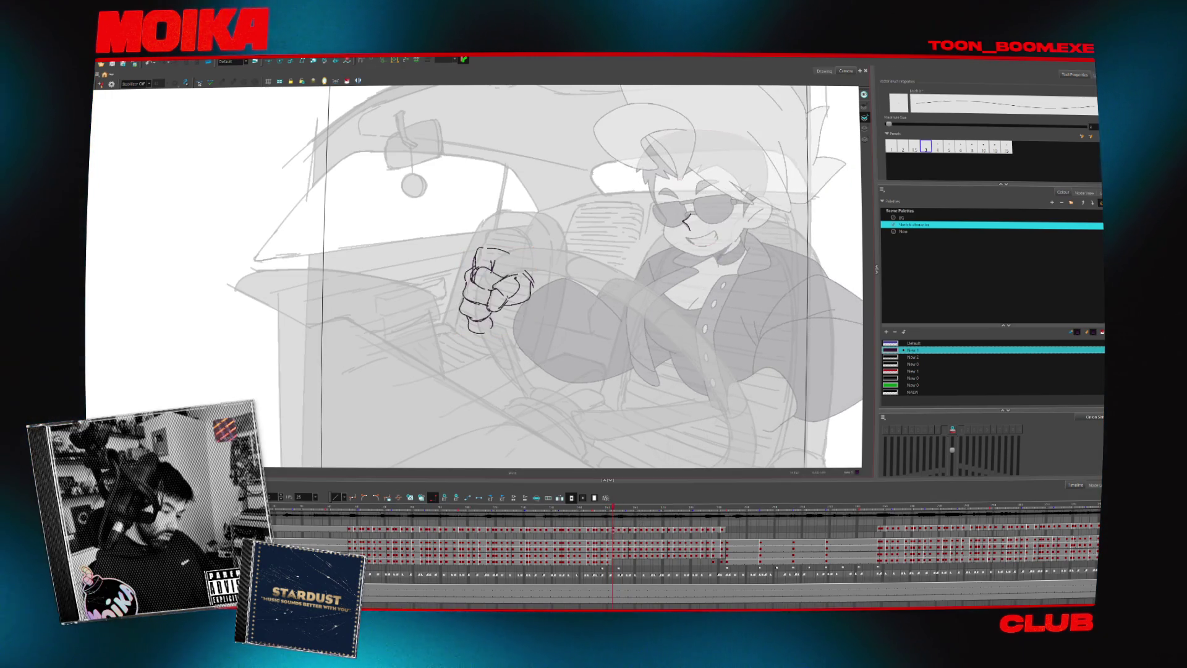
key("period")
key("comma")
key("period")
key("comma")
key("period")
key("comma")
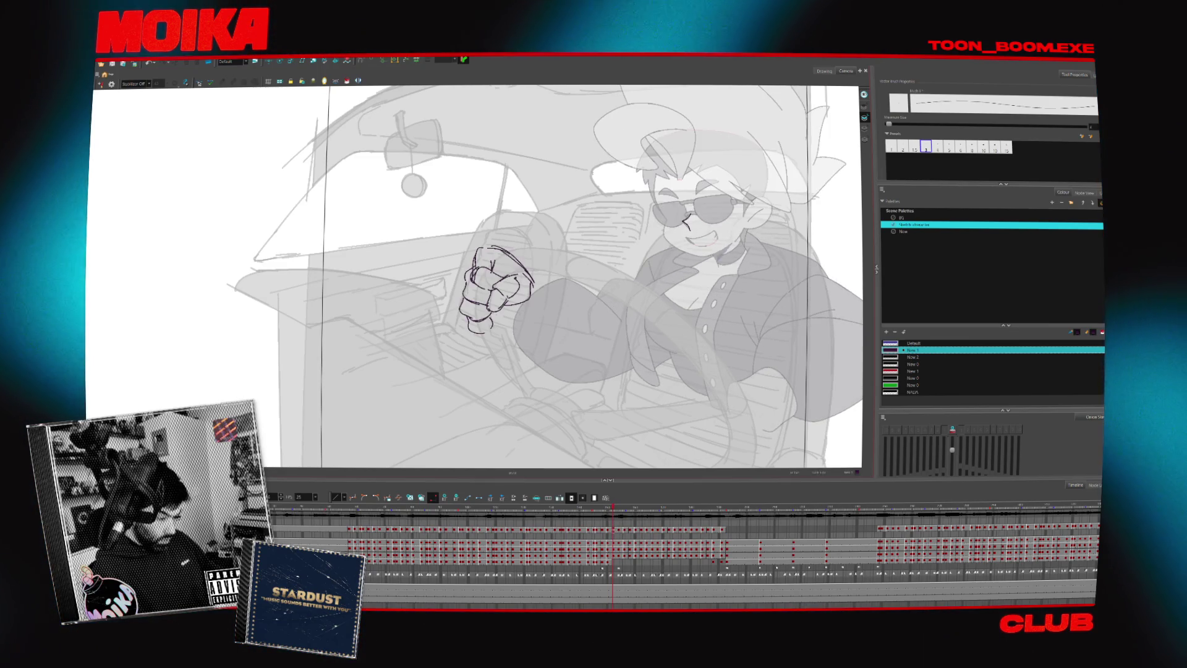
left_click_drag(494, 327, 526, 319)
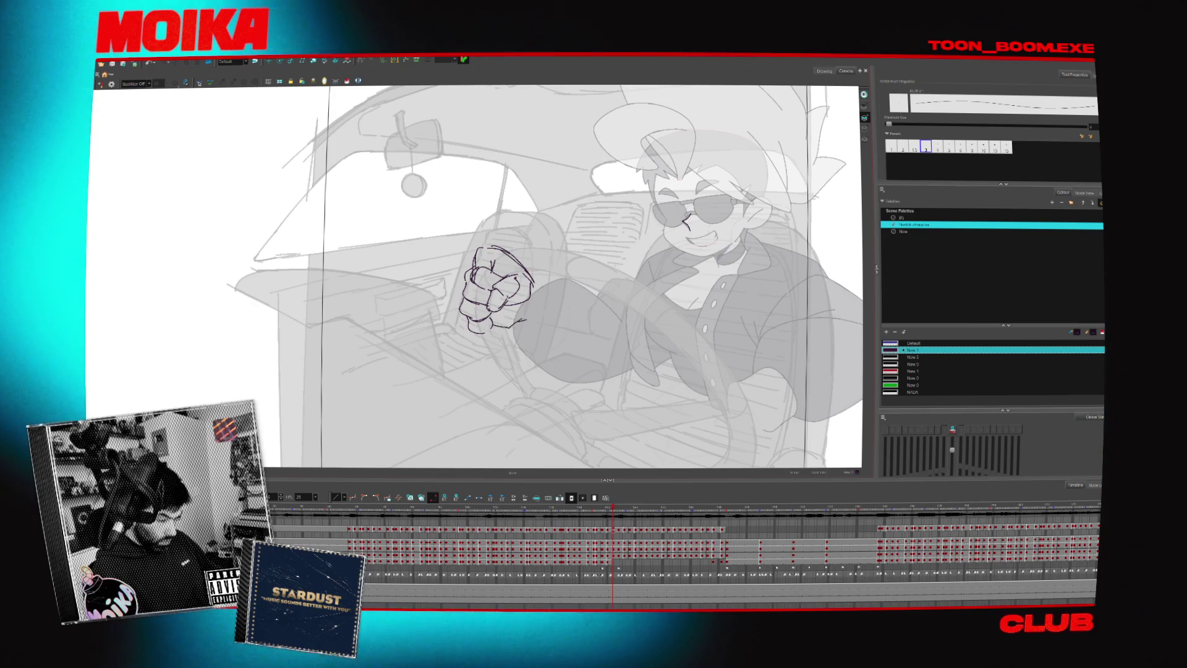
key("ctrl+z")
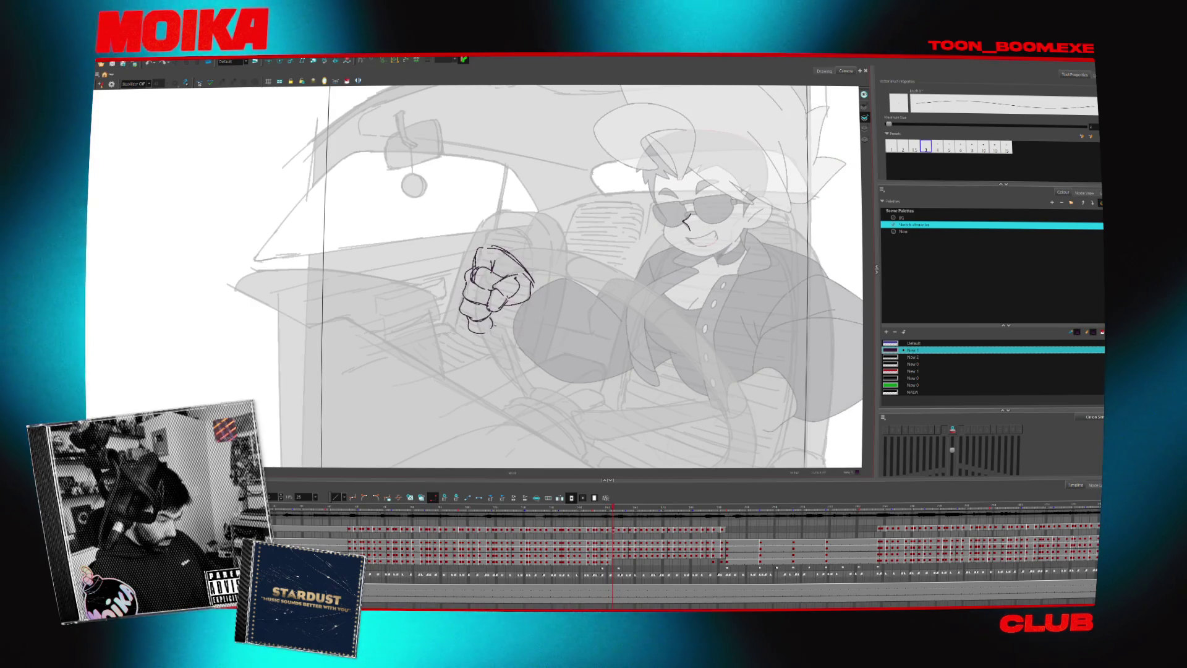
left_click_drag(529, 272, 533, 309)
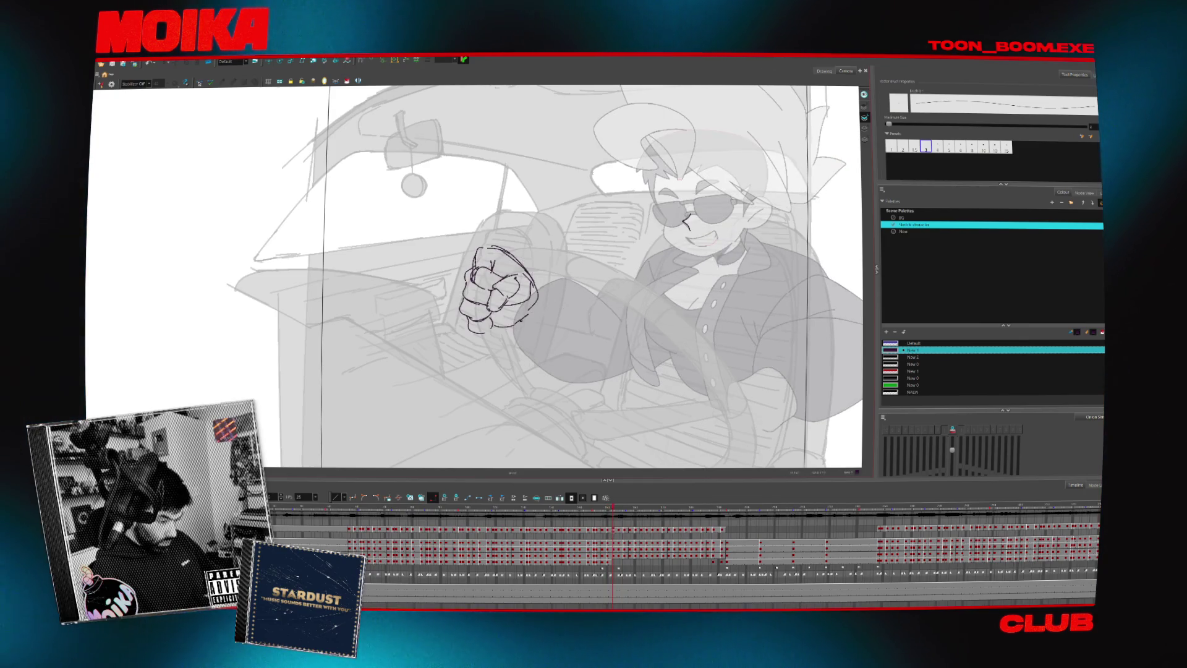
- Mirror-check the fist, switch between thick and thin brush strokes, and move to the next drawing
key("4")
key("4")
key("alt+b")
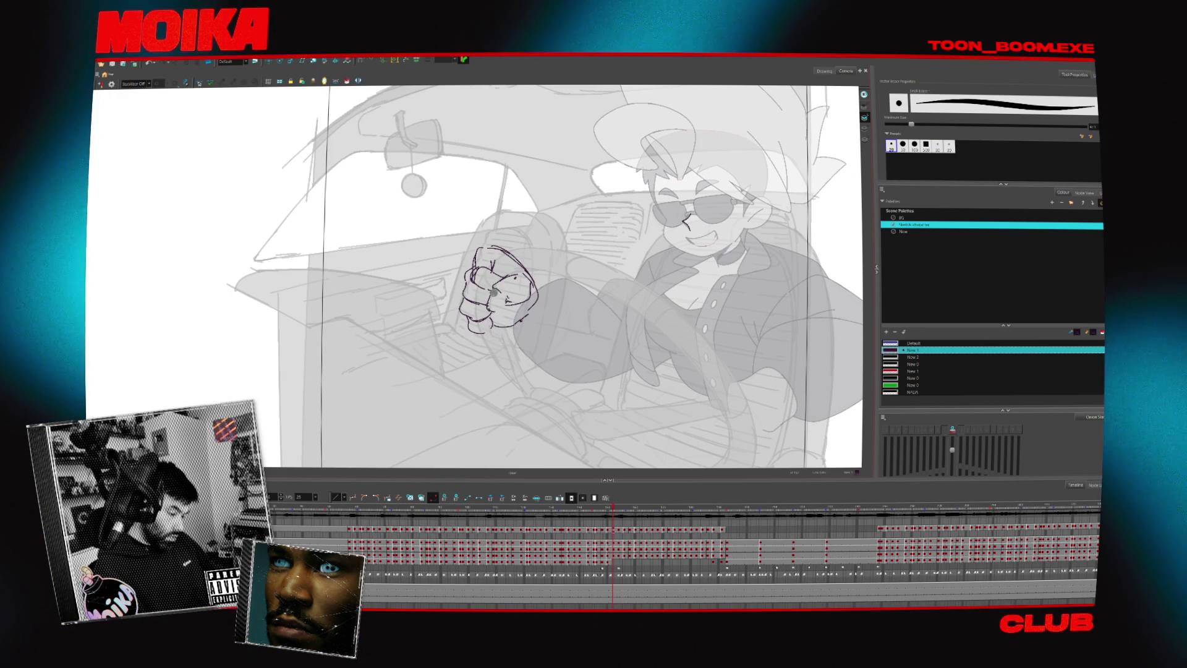
key("alt+slash")
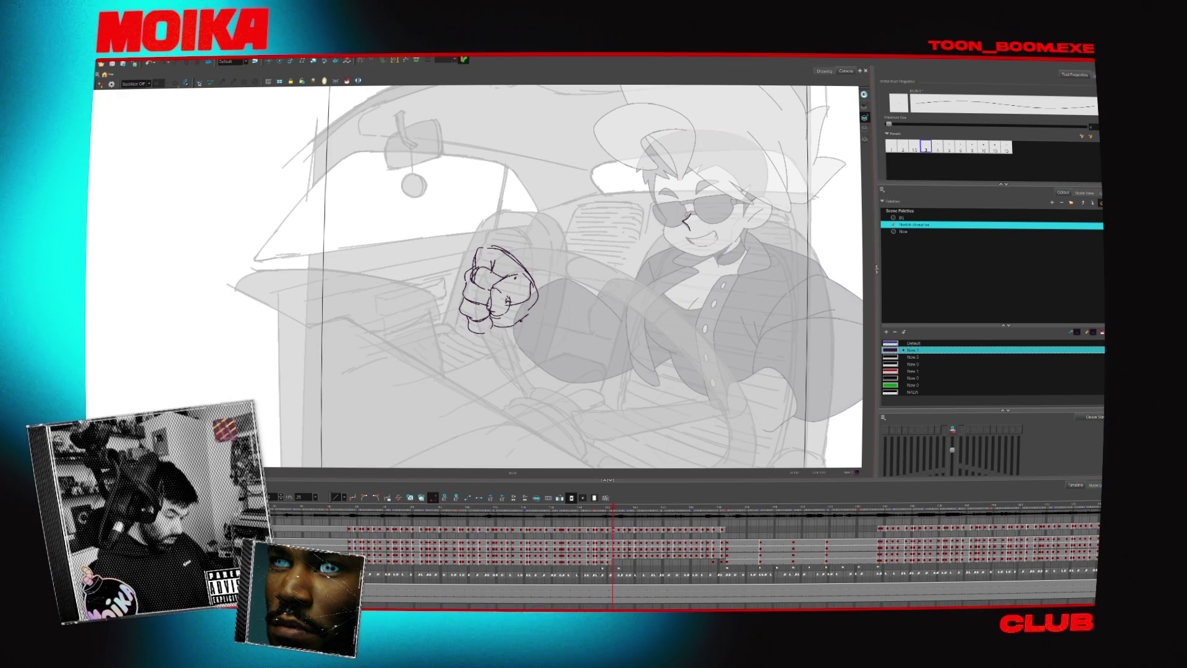
key("period")
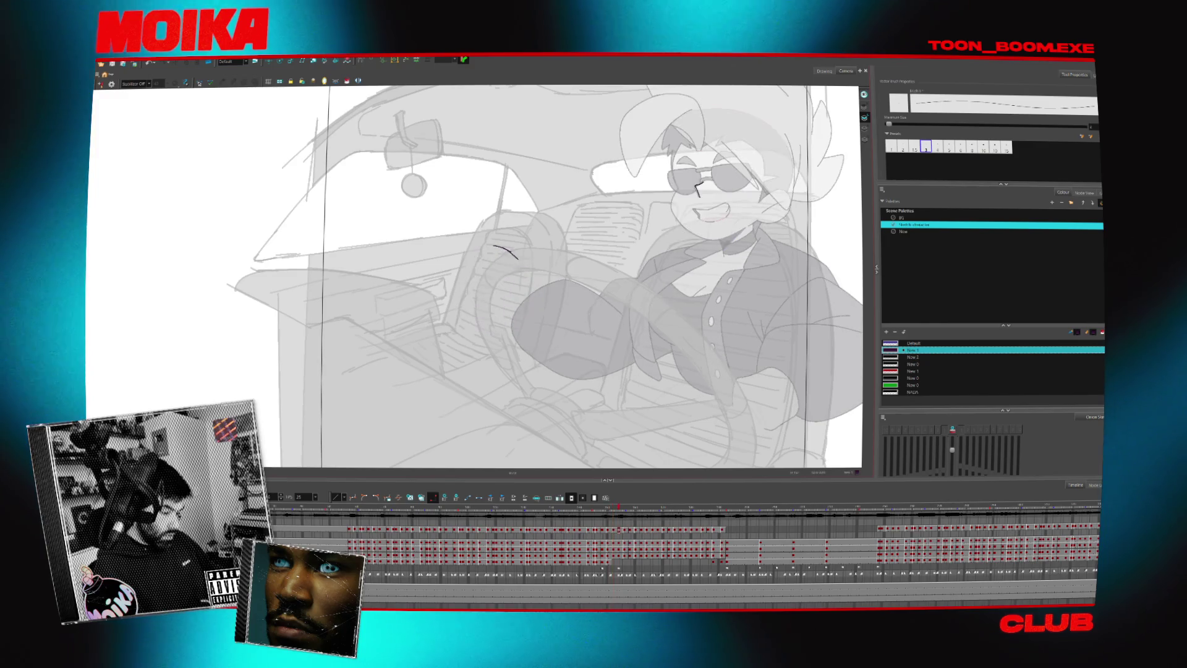
- Flip through the drawings between the raised-head and fist poses to check the motion
key("comma")
key("period")
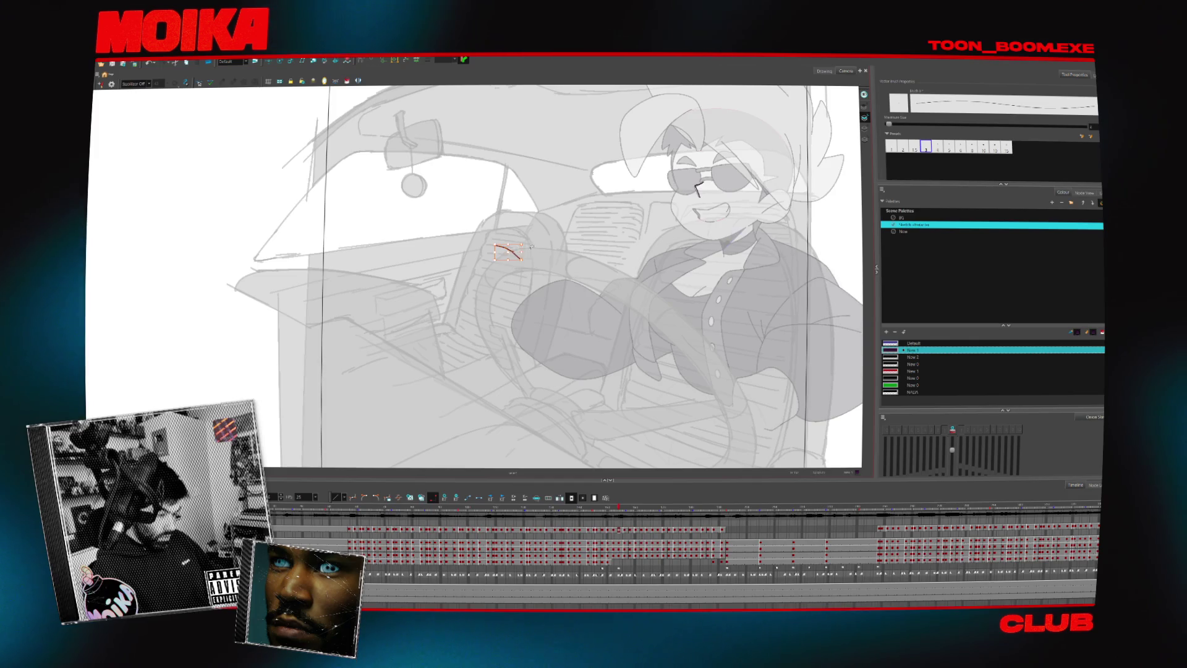
key("period")
key("period")
key("period")
key("comma")
key("period")
key("period")
key("period")
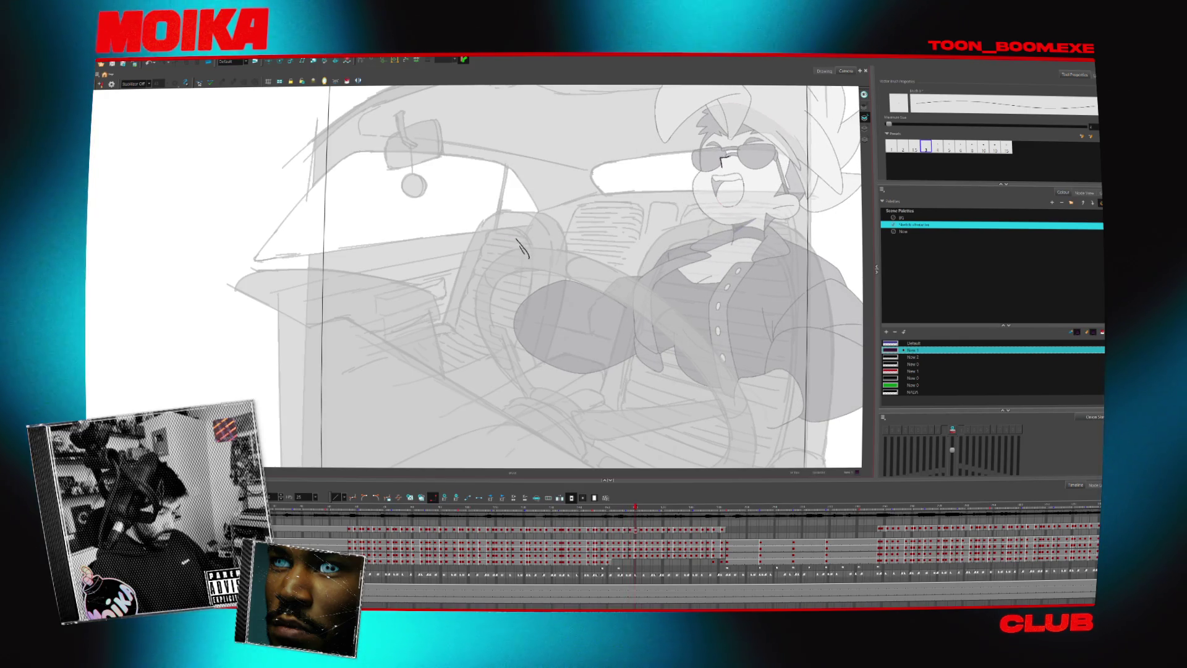
key("period")
key("period")
key("period")
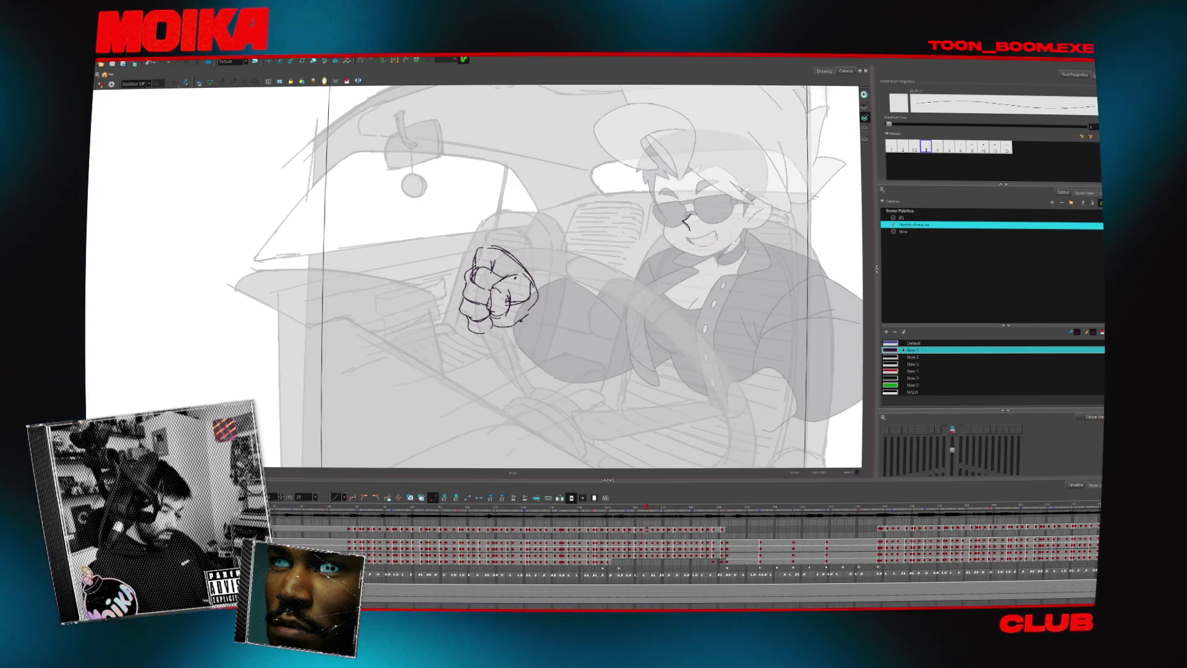
key("comma")
key("period")
key("comma")
key("period")
key("comma")
key("period")
key("comma")
key("period")
key("comma")
key("period")
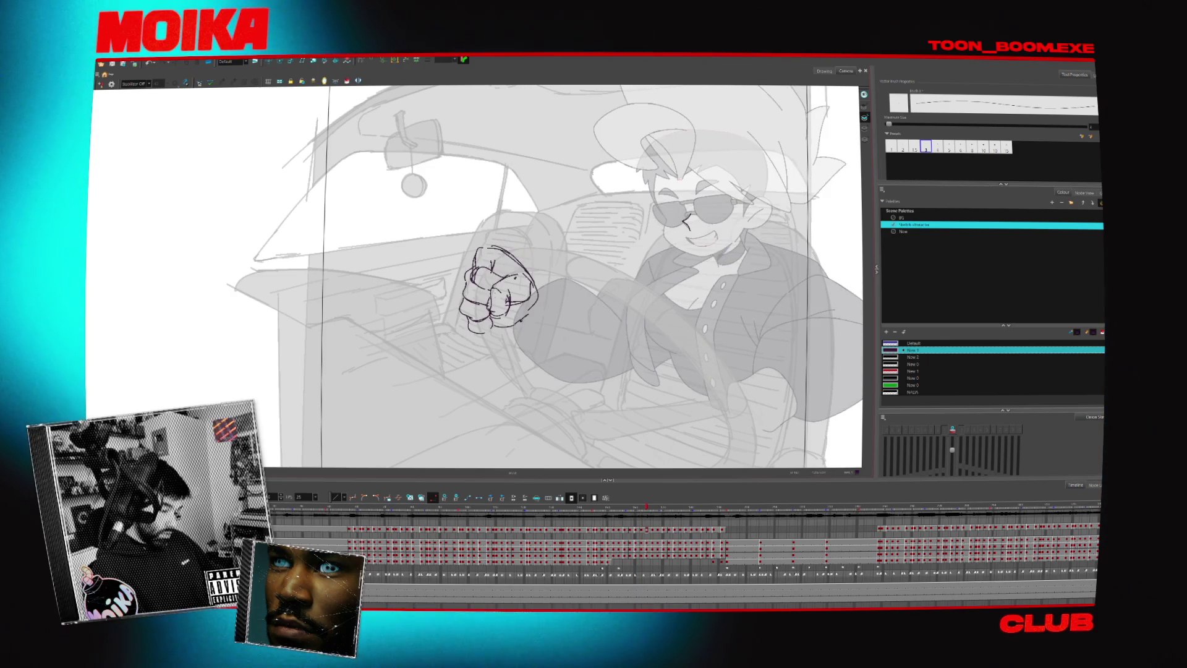
key("period")
key("comma")
key("comma")
key("comma")
key("comma")
key("comma")
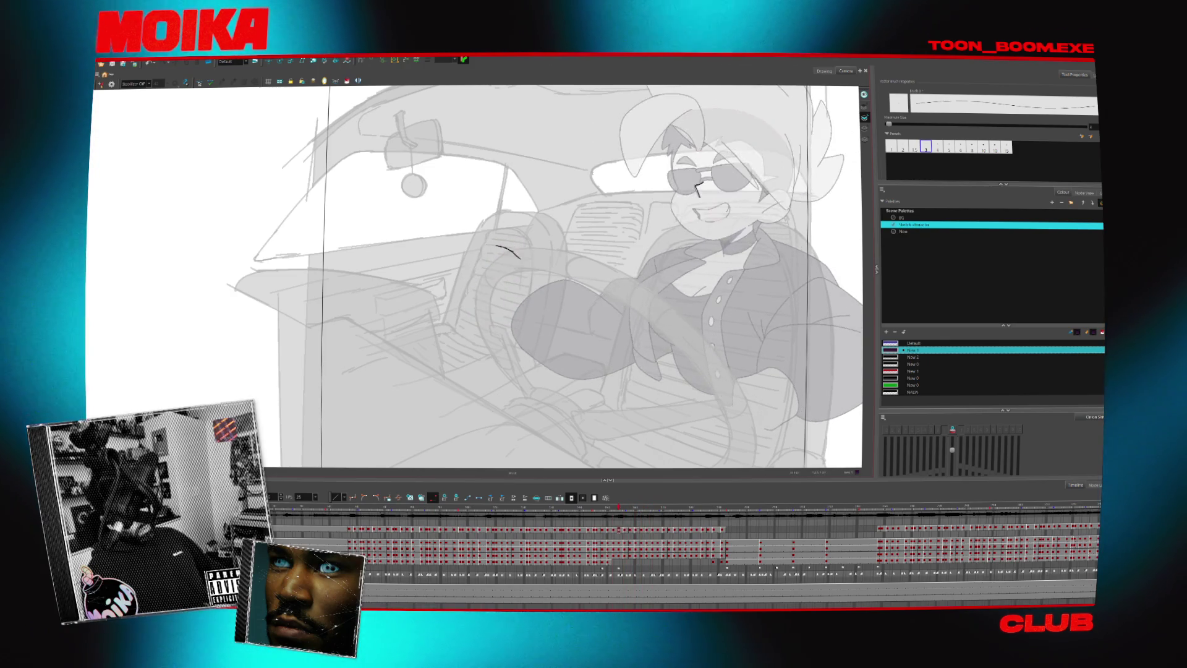
key("comma")
key("comma")
- Zoom out to the full camera frame, play the animation, and scrub to the rough sketch frame
key("2")
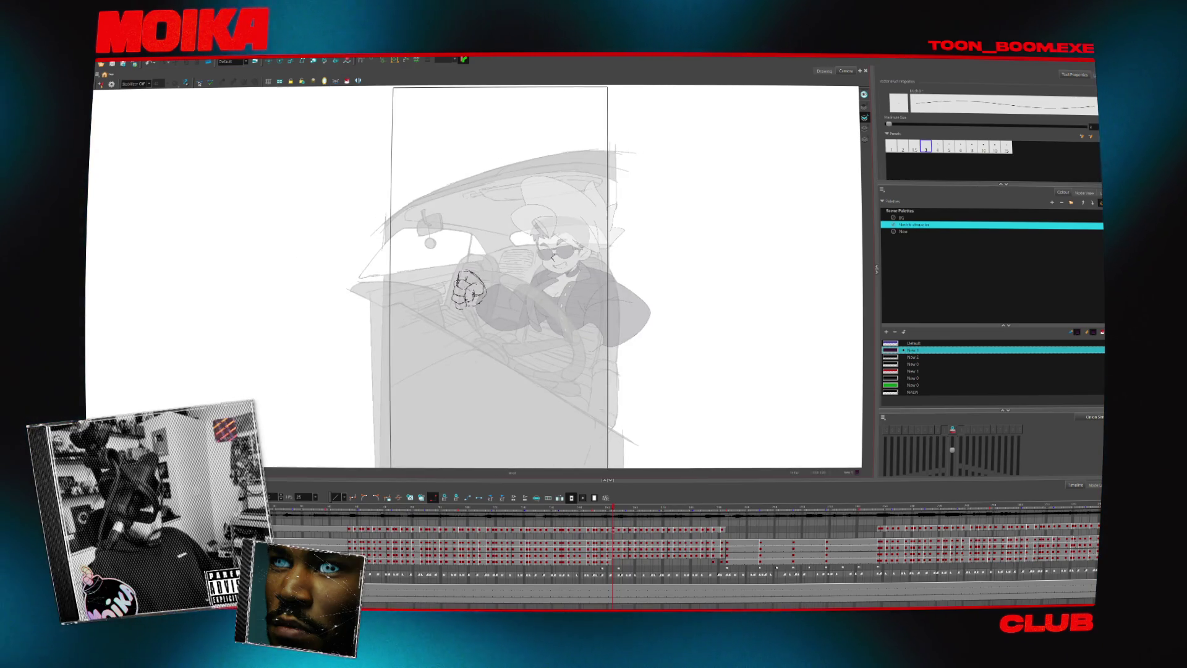
key("Return")
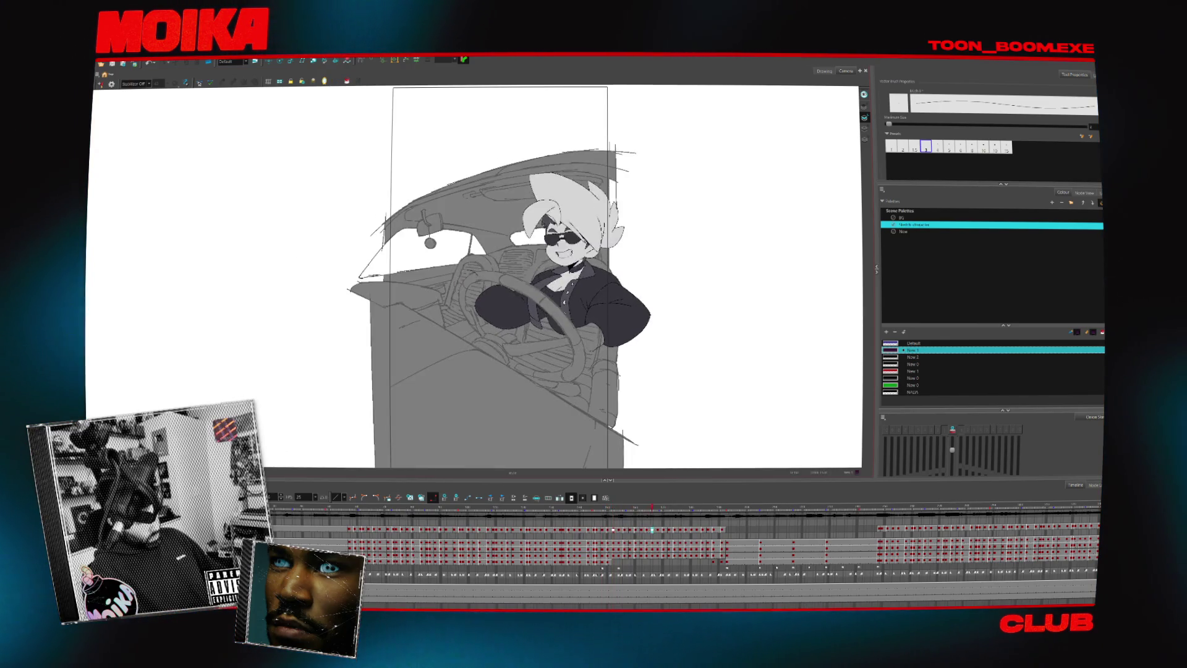
key("Return")
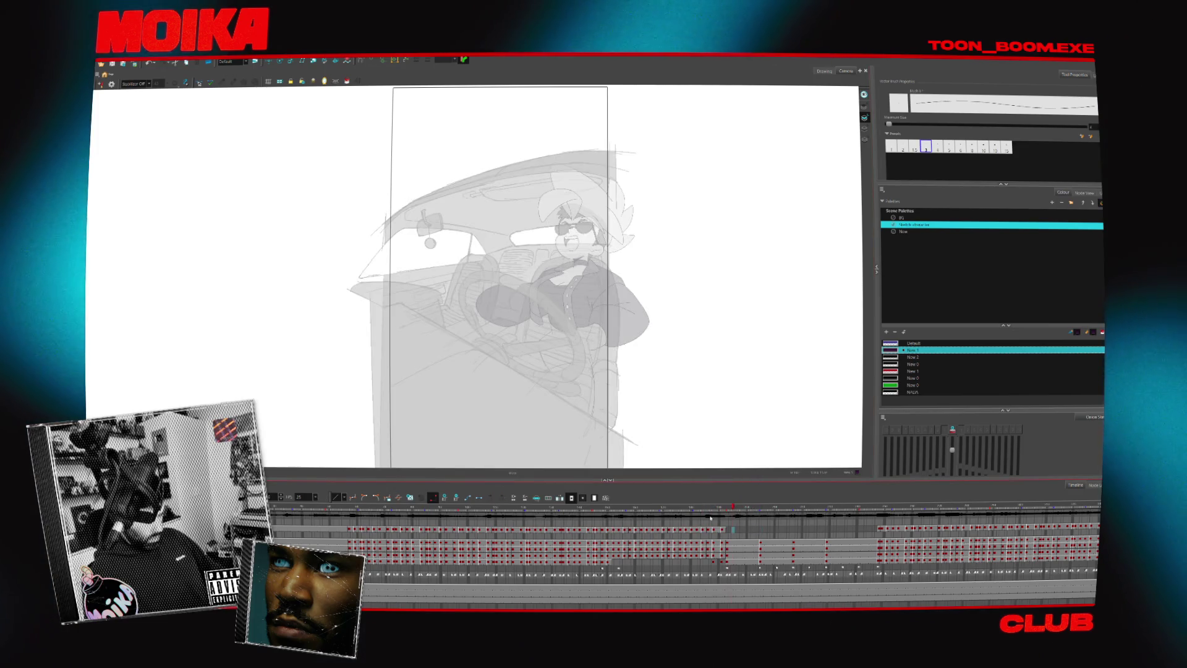
key("Return")
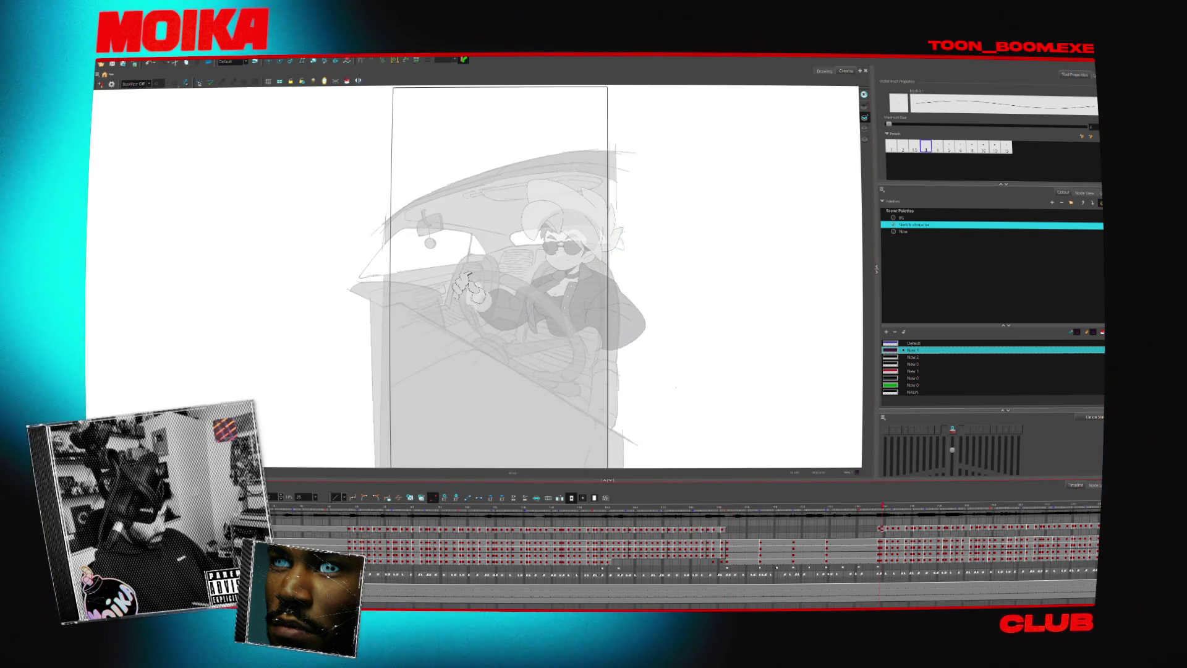
left_click_drag(826, 511, 769, 528)
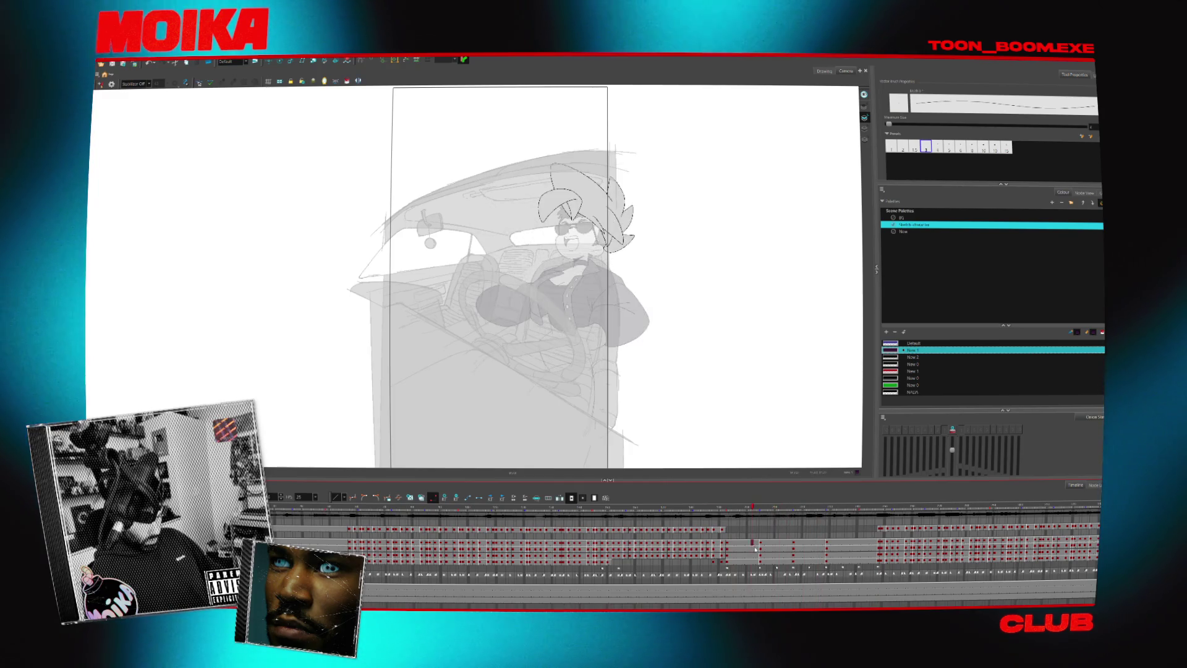
- Zoom in on the rough driver sketch around the chin
key("alt+z")
left_click(674, 420)
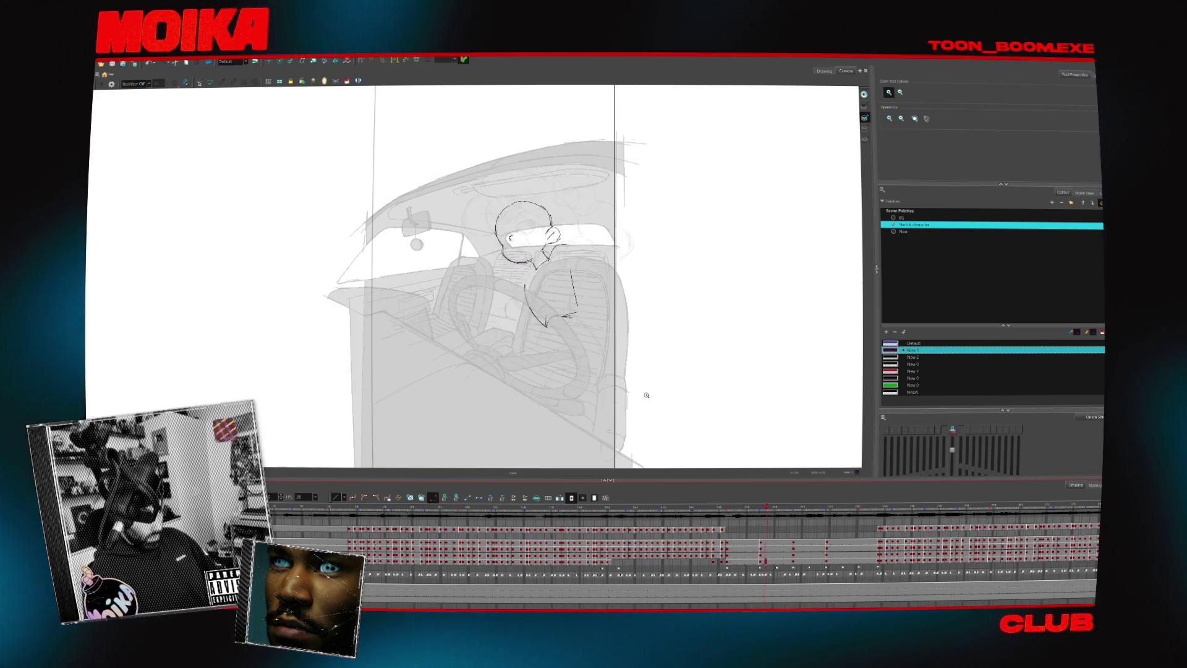
left_click(544, 262)
- Sketch the driver's shoulder curve and redraw the line of the back
key("alt+b")
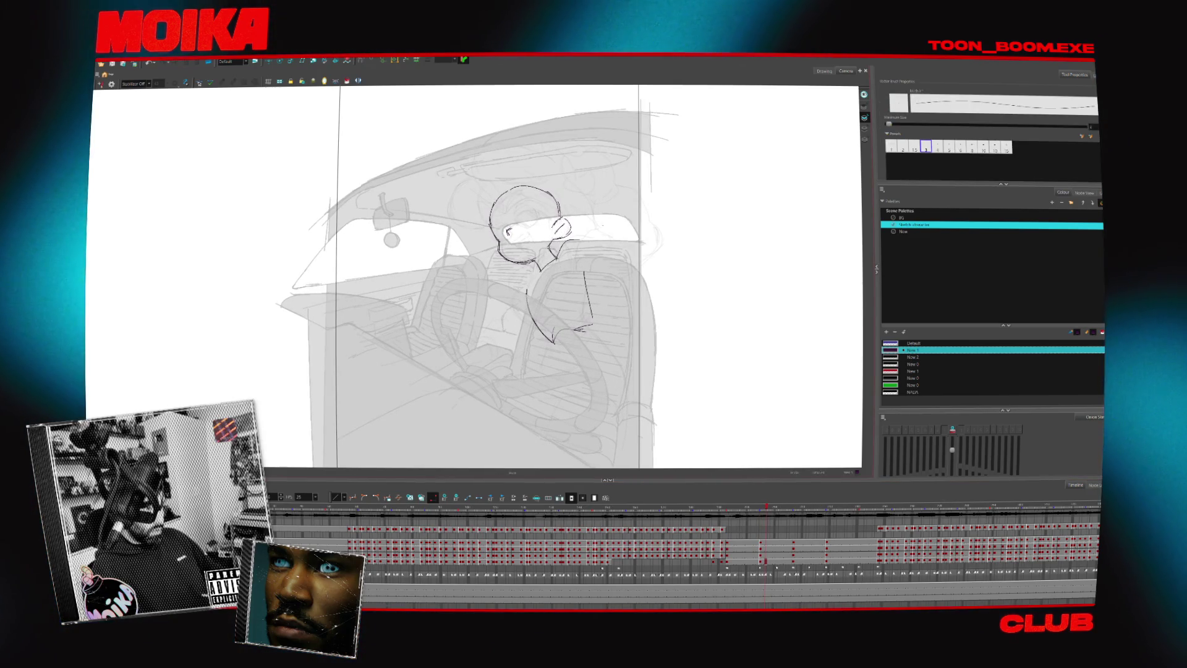
key("comma")
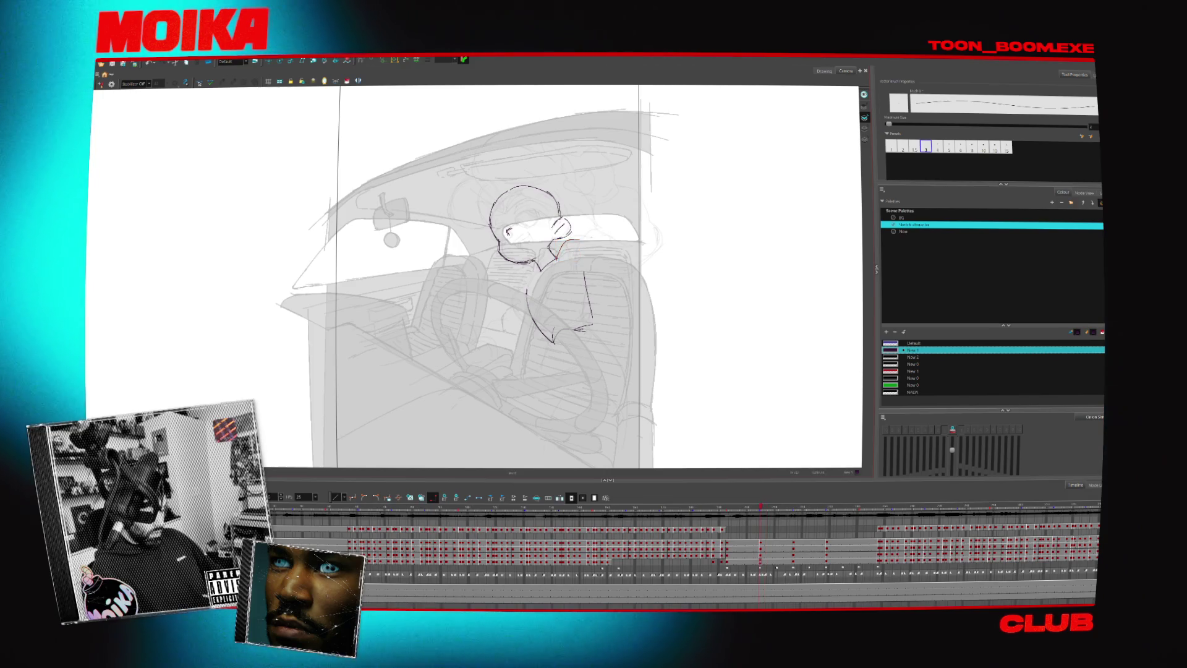
left_click_drag(572, 246, 599, 264)
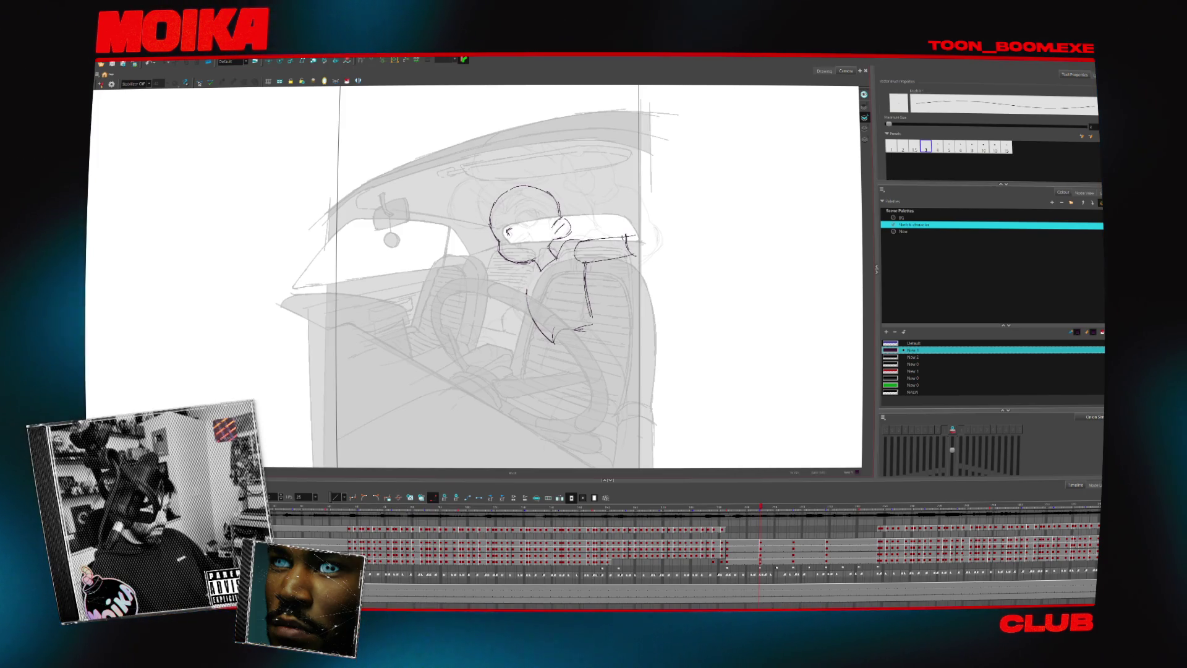
left_click_drag(599, 339, 612, 465)
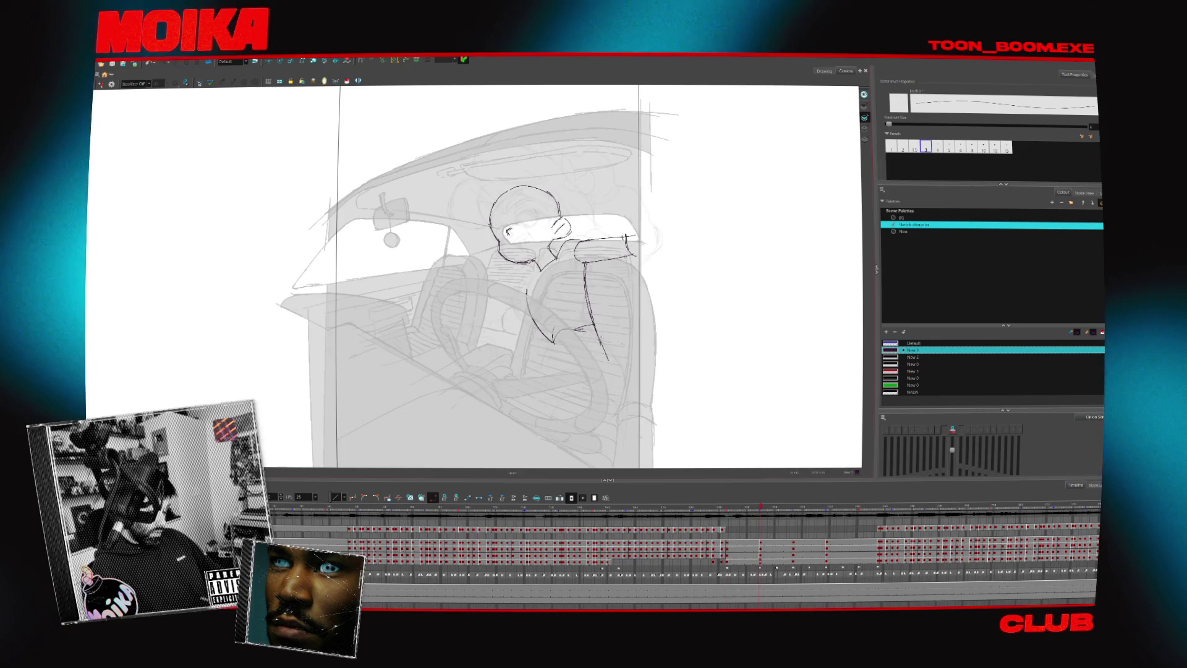
key("ctrl+z")
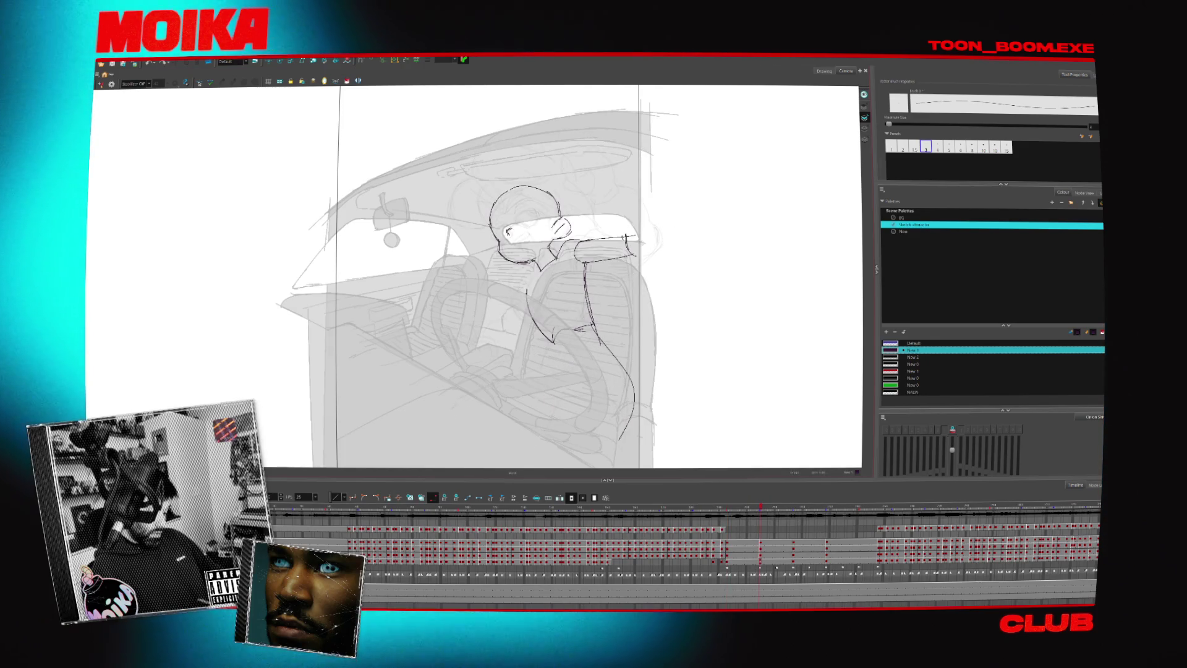
left_click_drag(590, 337, 631, 396)
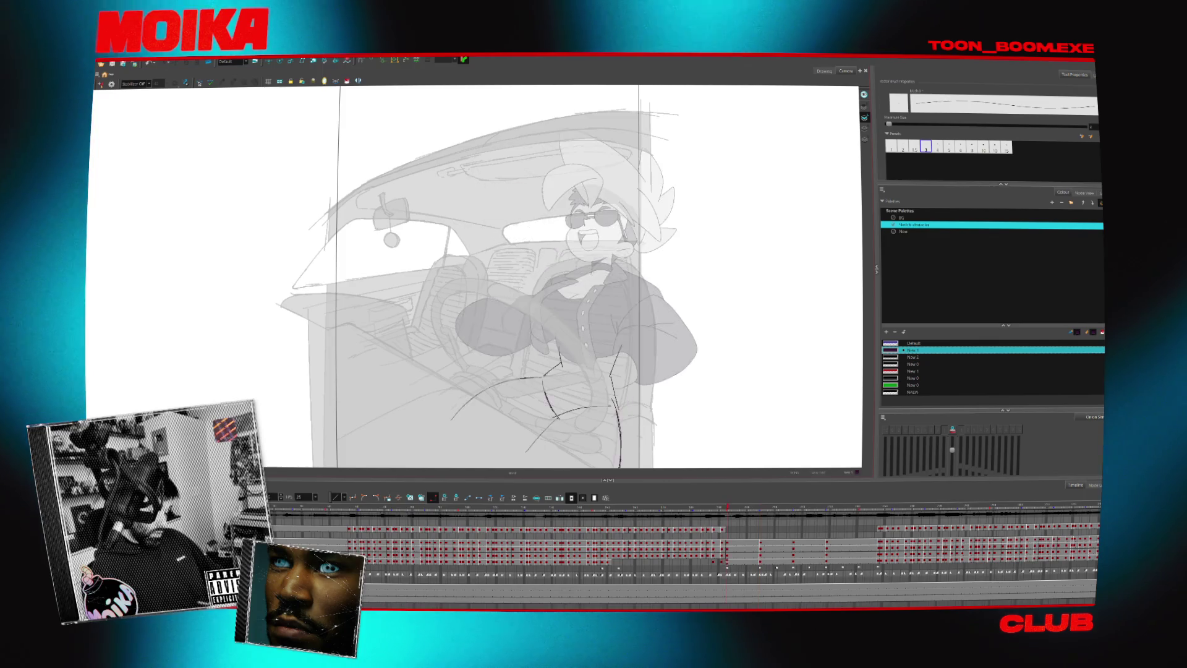
- Add lower-body strokes: a longer lap line and a line down the right side
left_click_drag(548, 371, 626, 367)
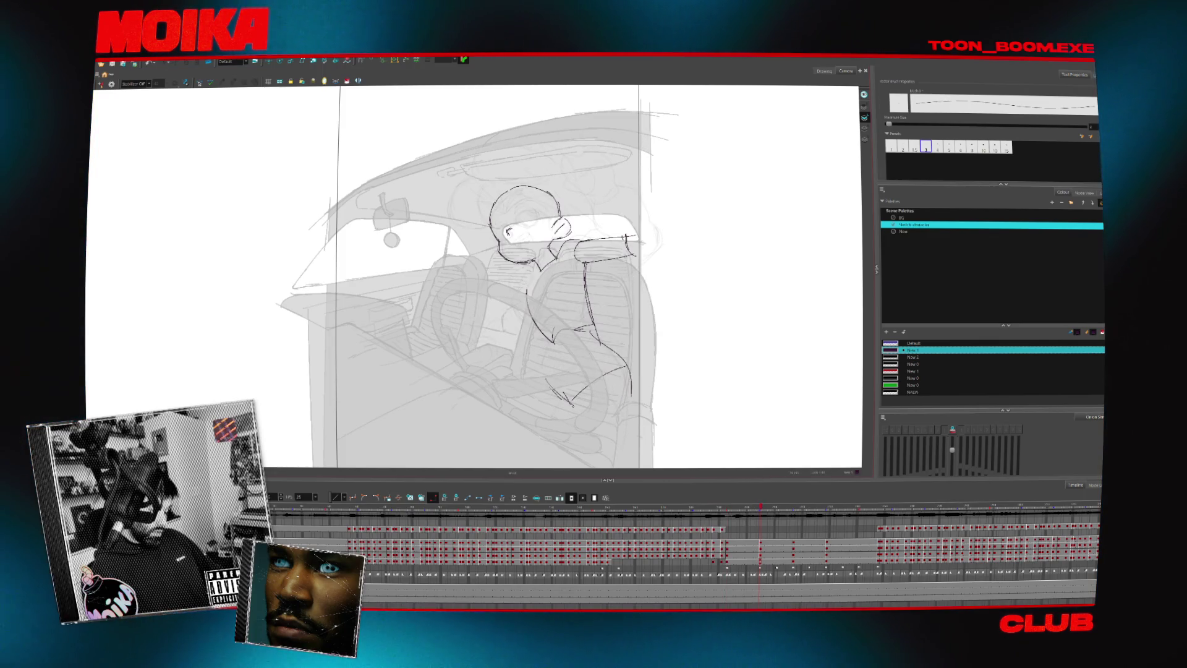
key("ctrl+z")
mouse_move(552, 349)
left_mouse_down()
mouse_move(544, 383)
mouse_move(456, 405)
left_mouse_up()
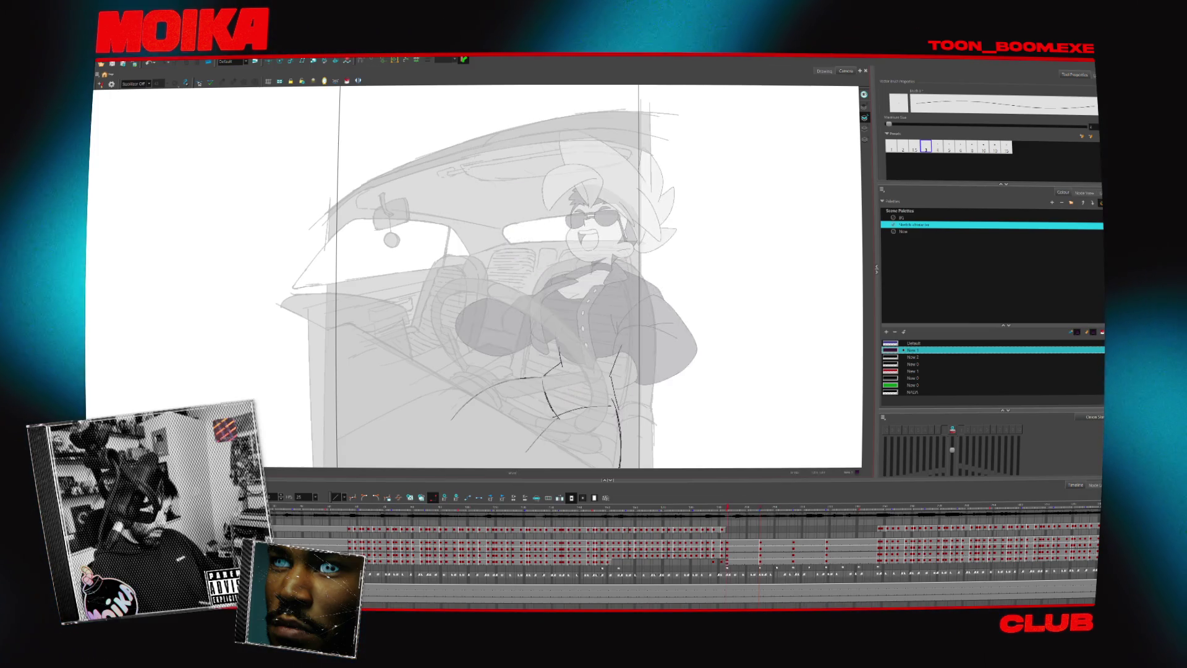
left_click_drag(631, 371, 625, 433)
- Check the sketch in Mirror View, trying waist and lap strokes that end up undone
key("4")
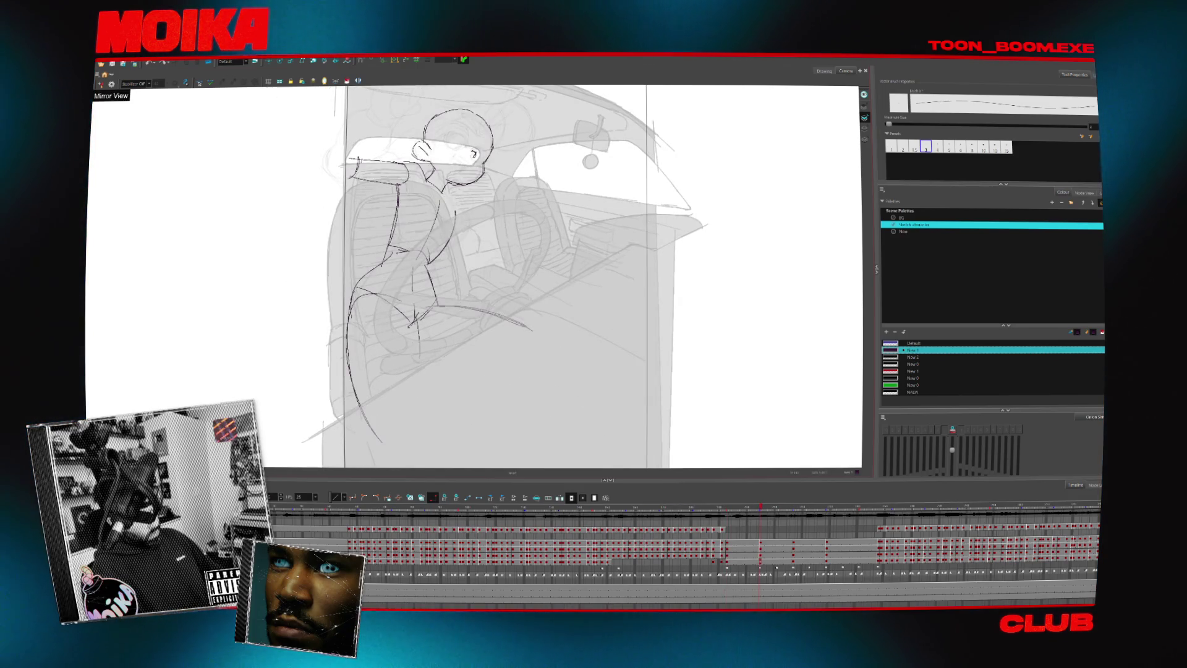
left_click_drag(387, 253, 408, 249)
key("4")
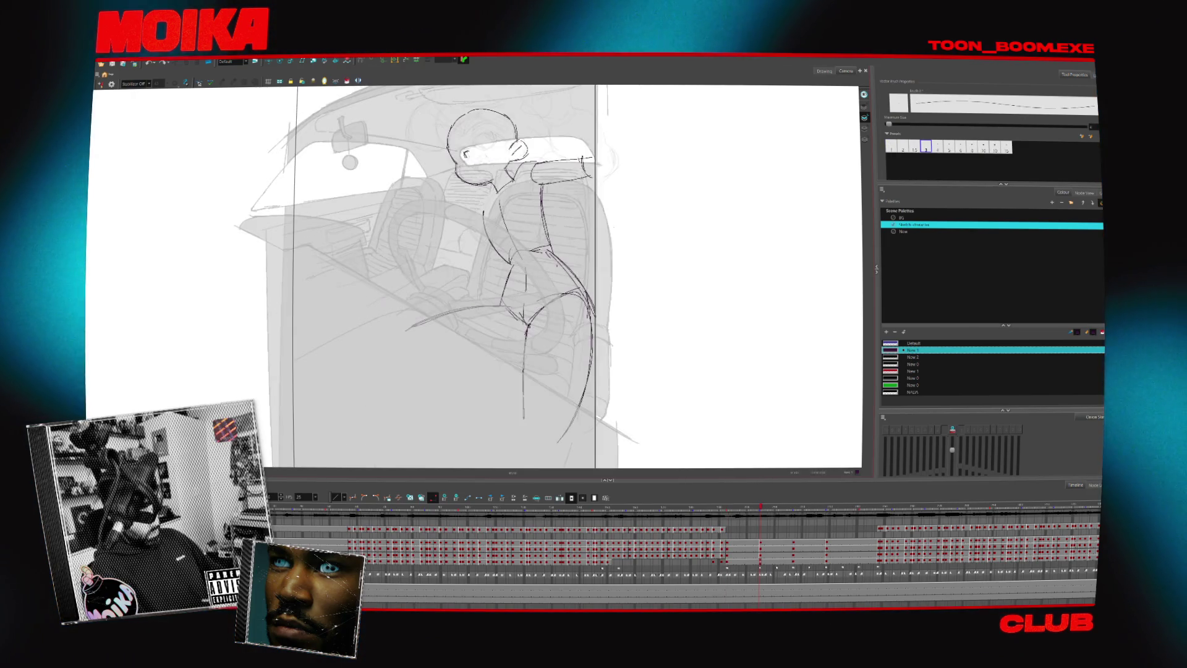
key("ctrl+z")
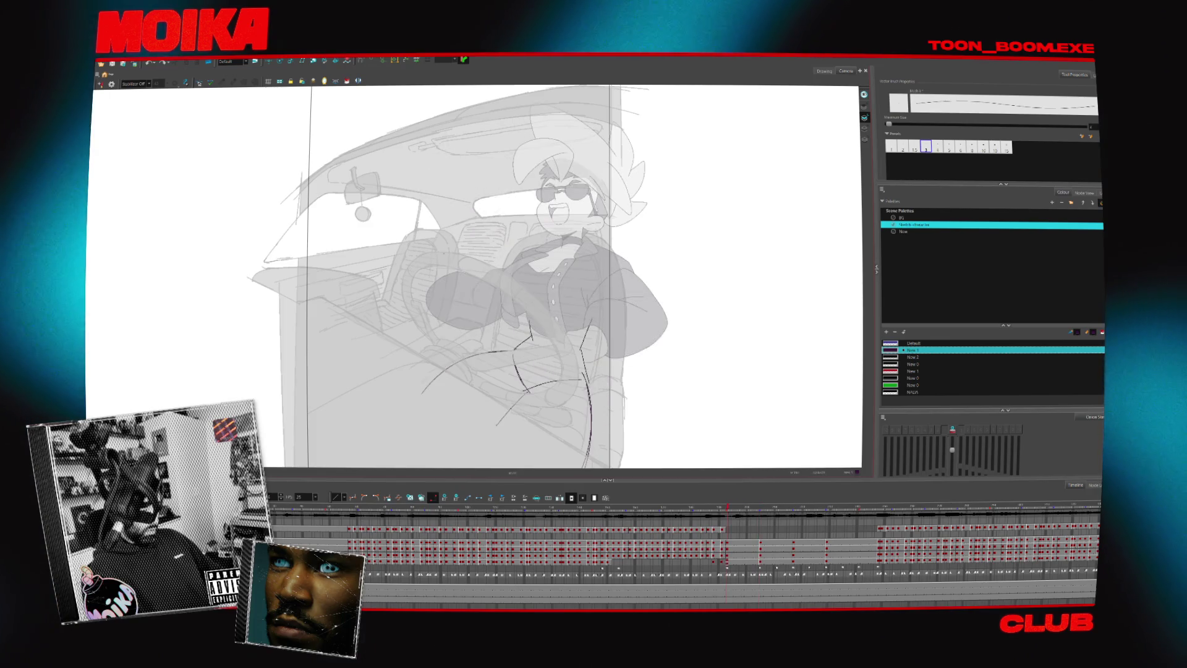
left_click_drag(409, 288, 396, 316)
key("ctrl+z")
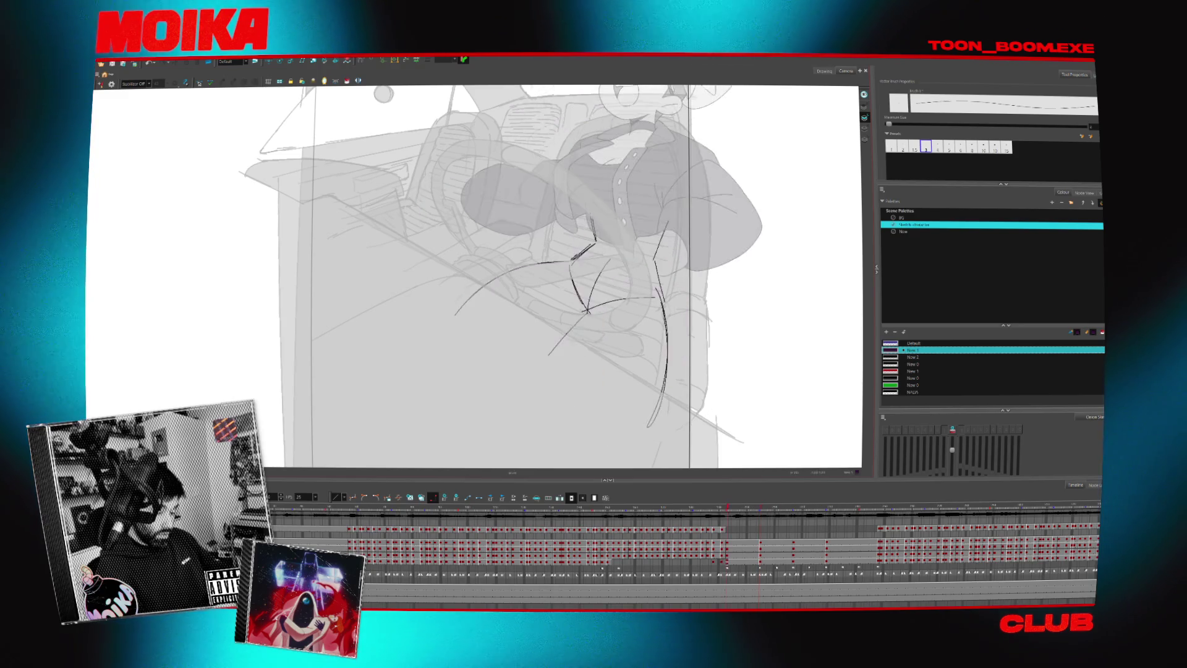
- Toggle Mirror View on and off twice to check the driver's pose
key("4")
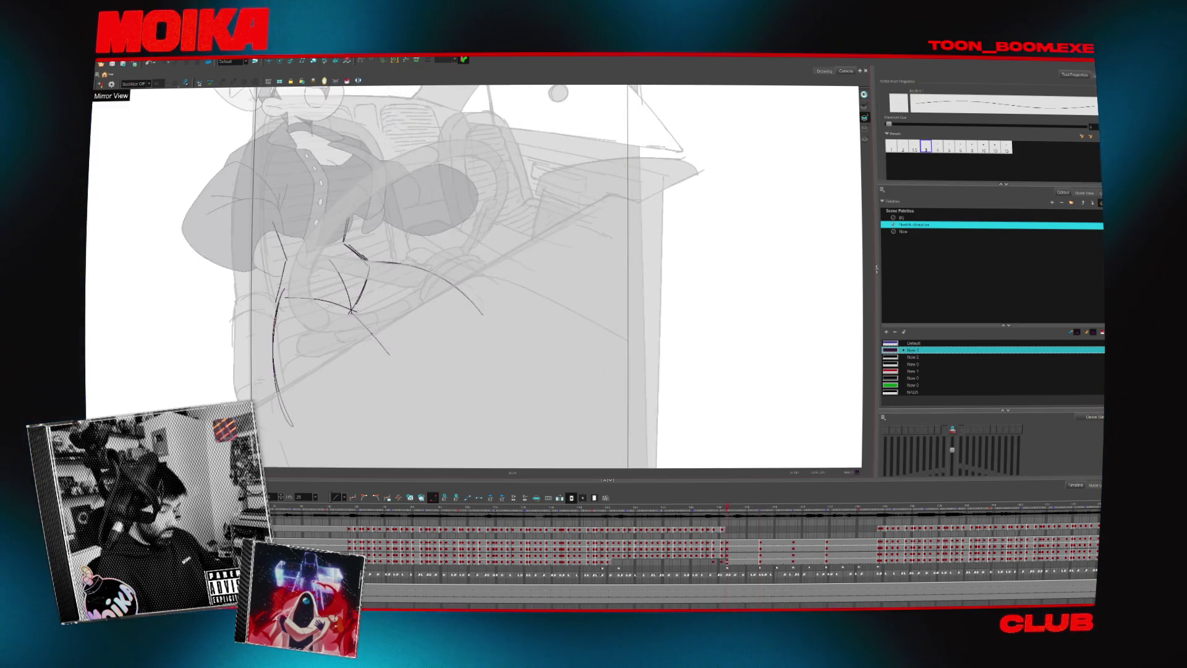
key("4")
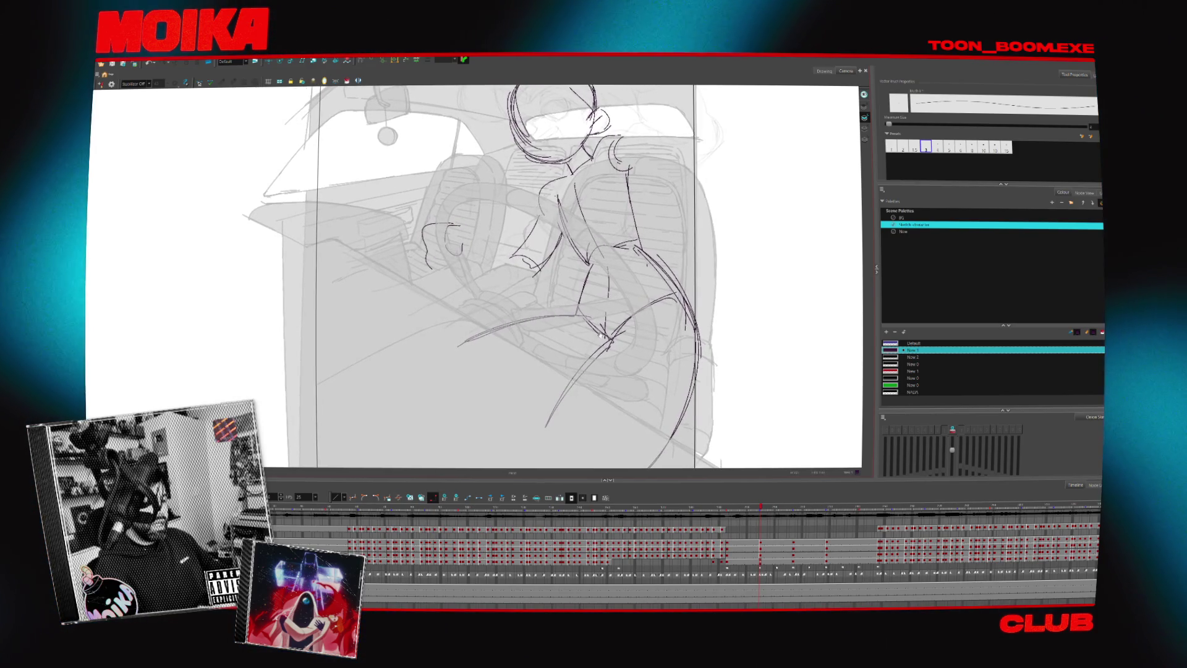
key("4")
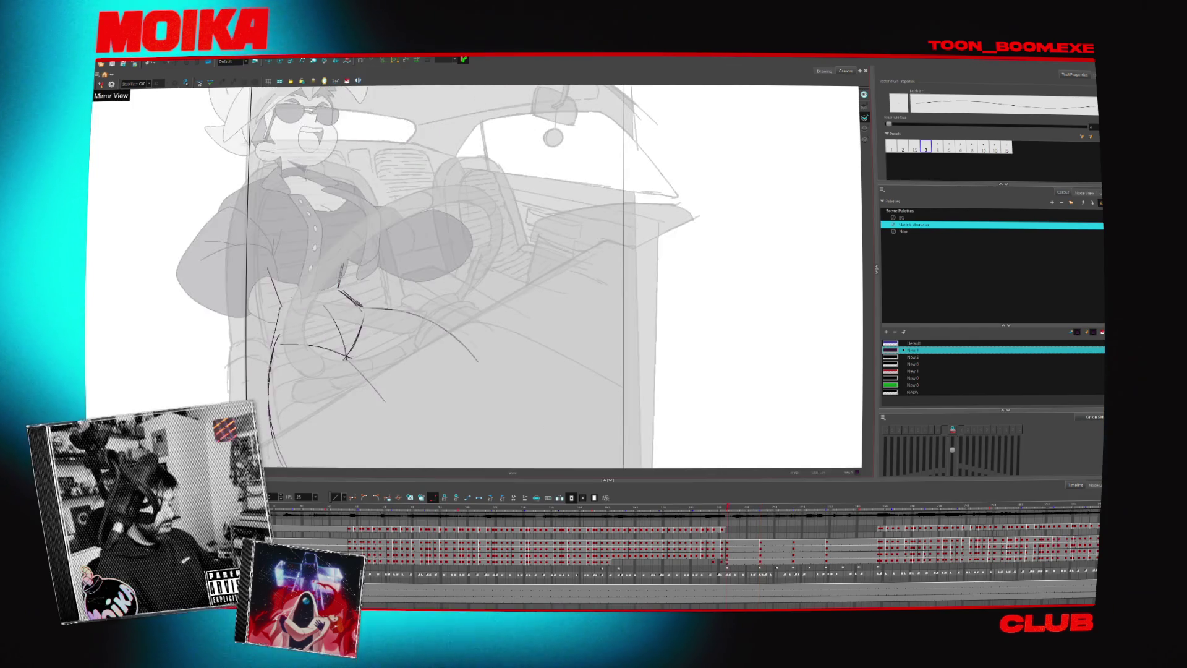
key("4")
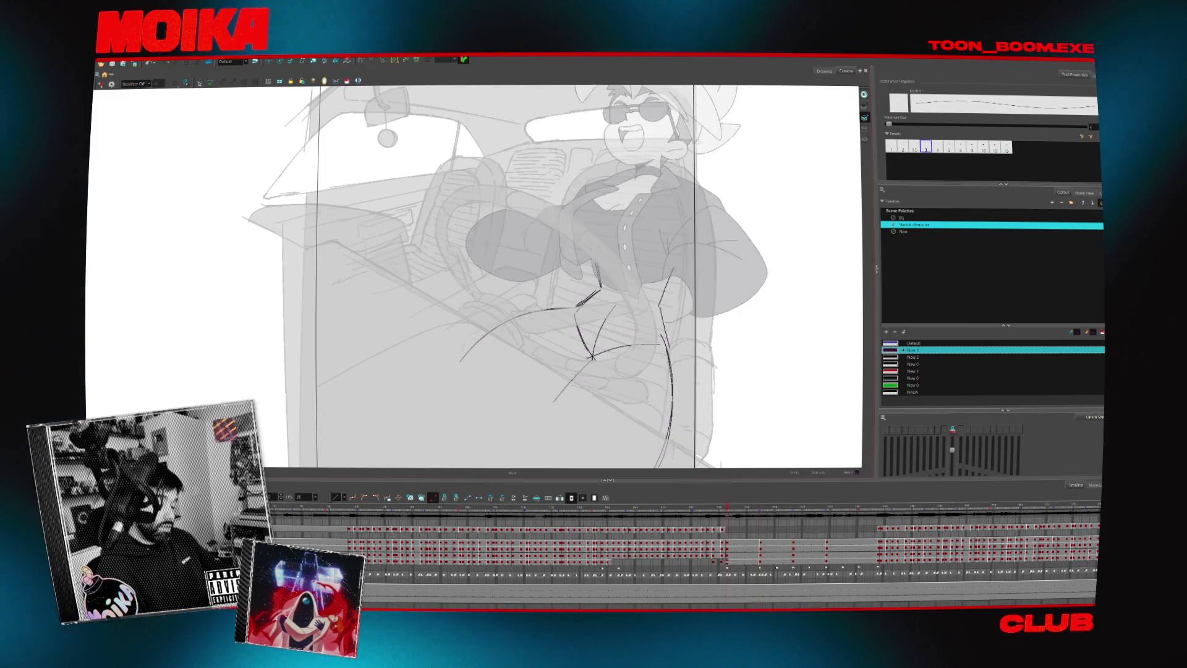
- With the Brush tool, add extra strokes to the driver's torso and hip
key("alt+b")
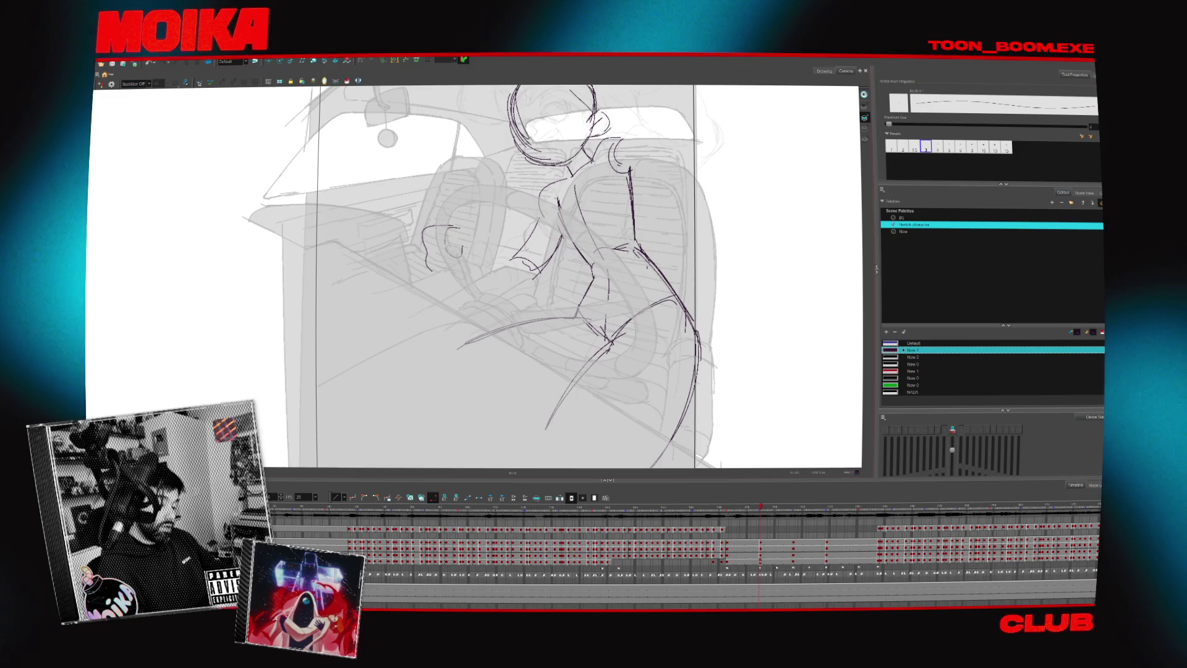
left_click_drag(588, 260, 592, 282)
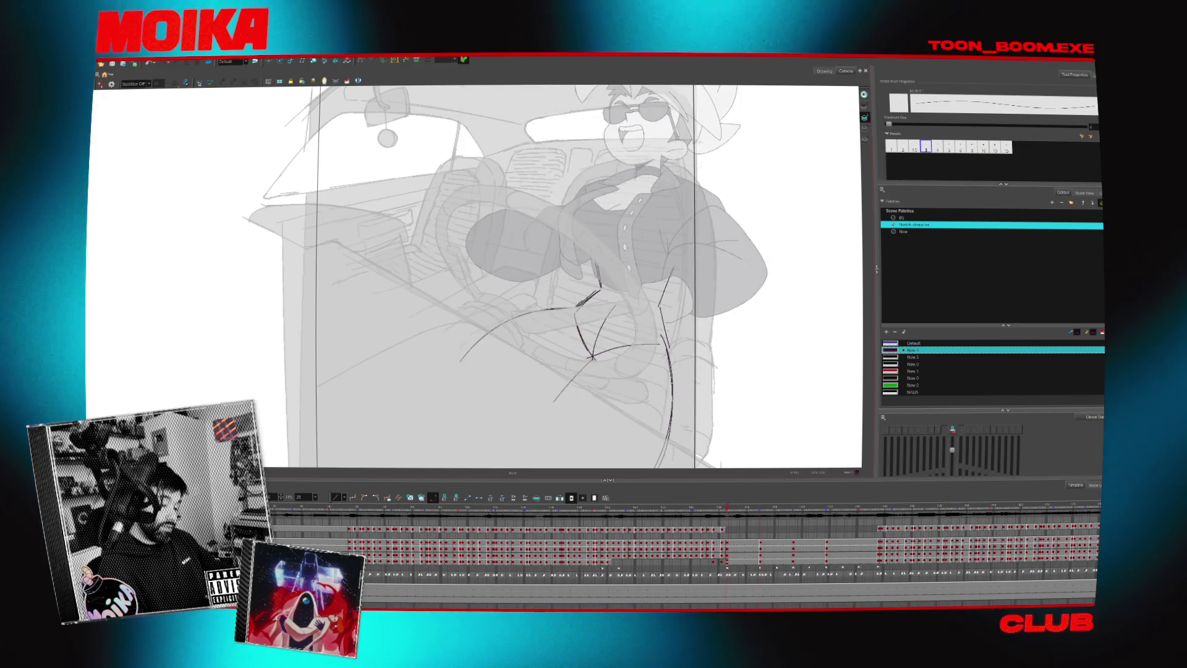
scroll(476, 276, "up", 3)
- On the next drawing, remove the circle and redraw the curve above the driver's head
key("g")
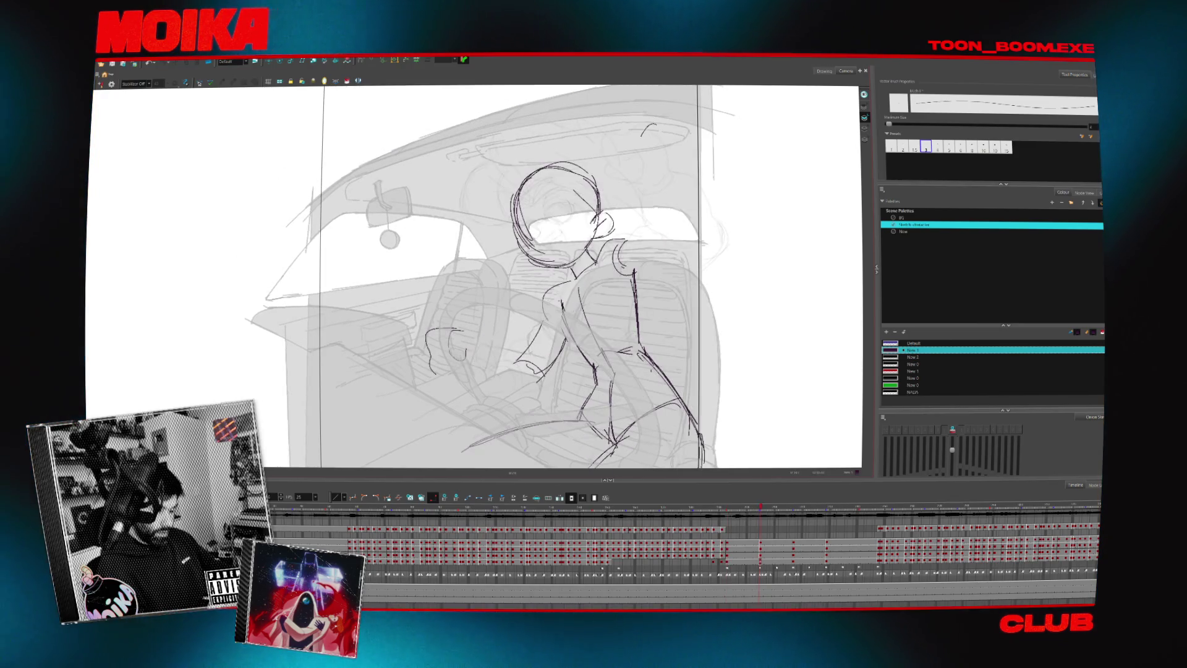
key("ctrl+z")
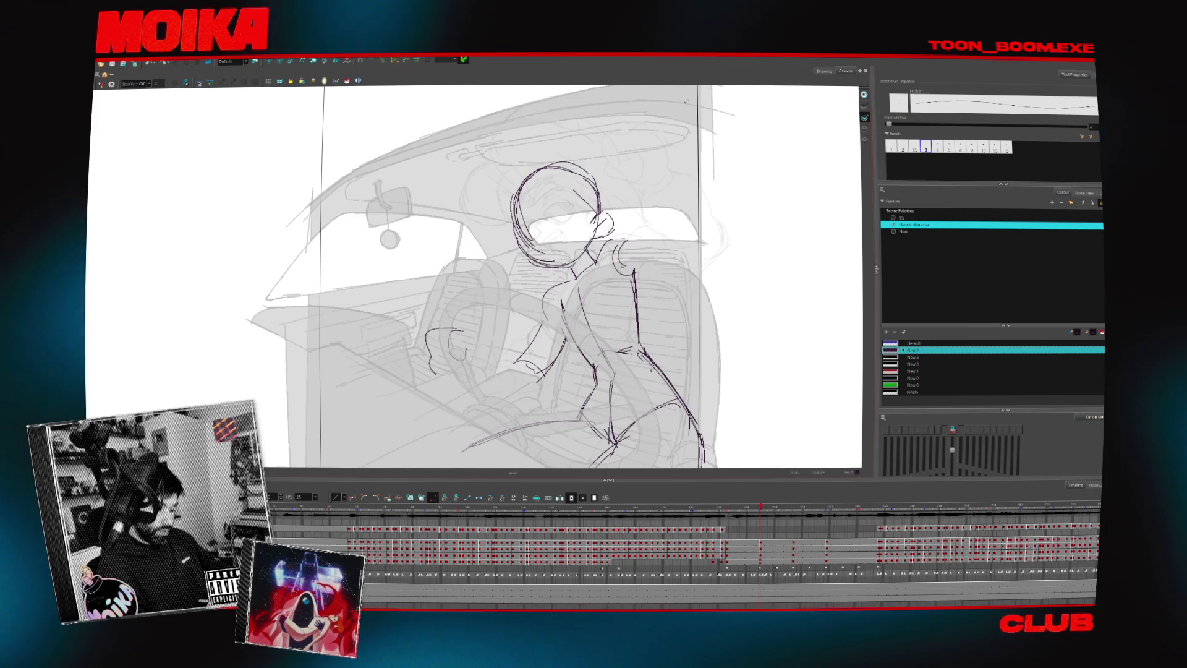
left_click_drag(618, 128, 593, 182)
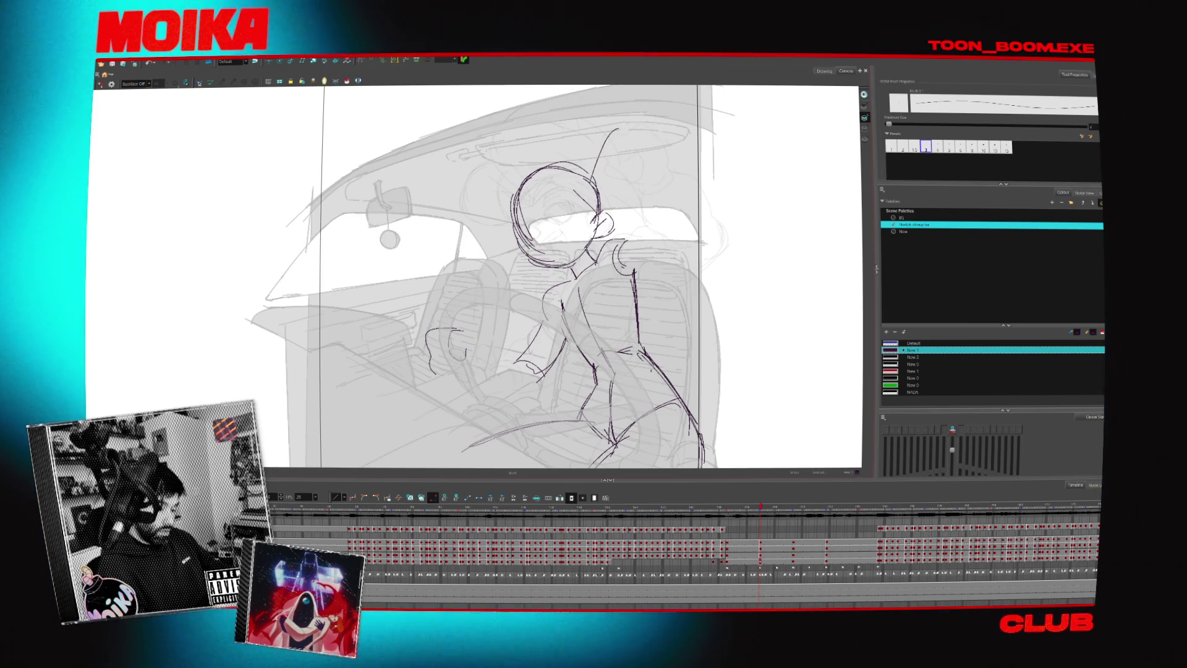
key("ctrl+z")
mouse_move(612, 130)
left_mouse_down()
mouse_move(591, 179)
mouse_move(619, 199)
left_mouse_up()
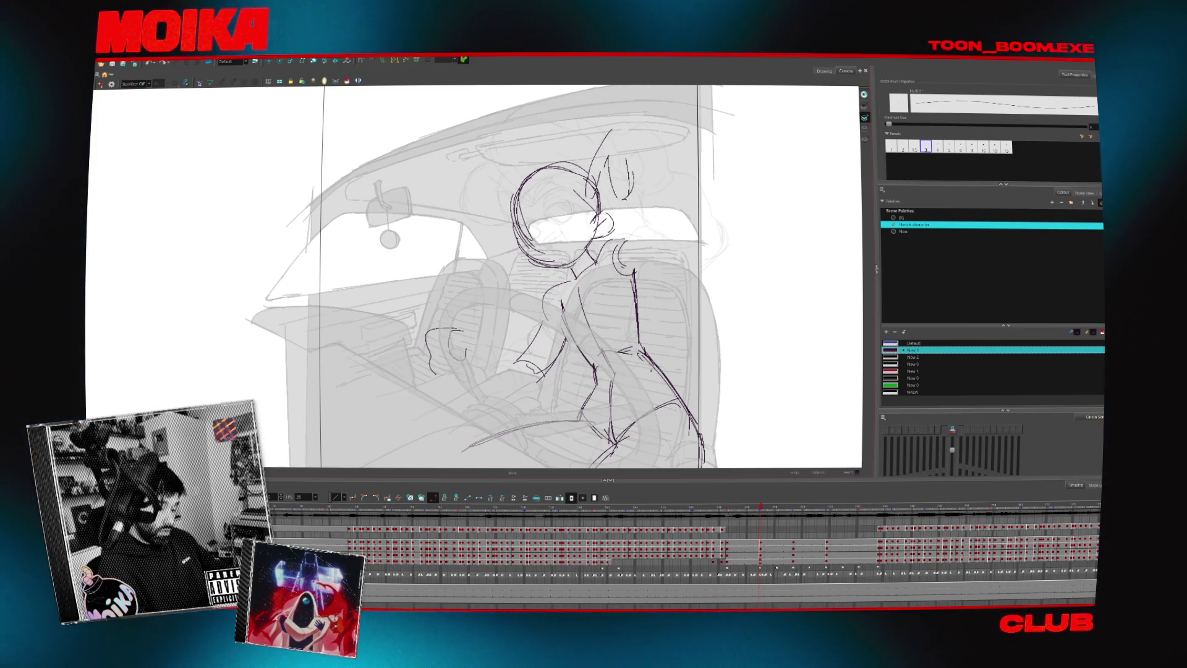
- Sketch the raised arm and hand beside the head, then check it in Mirror View
left_click_drag(654, 152, 649, 191)
key("ctrl+z")
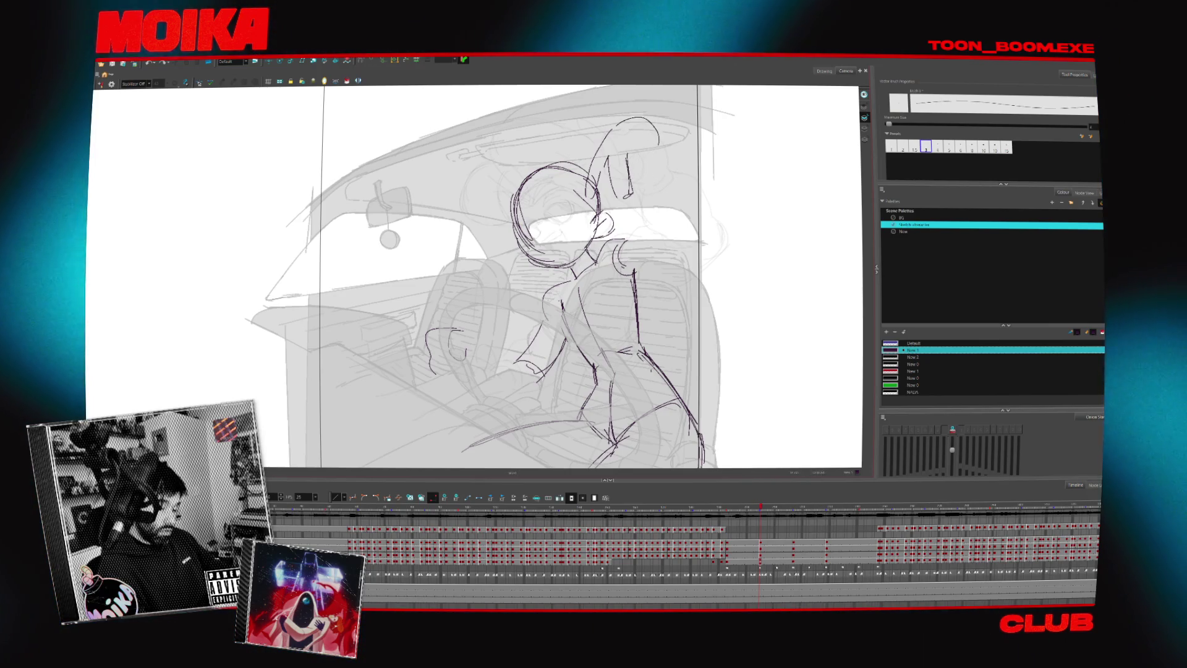
left_click_drag(656, 136, 626, 197)
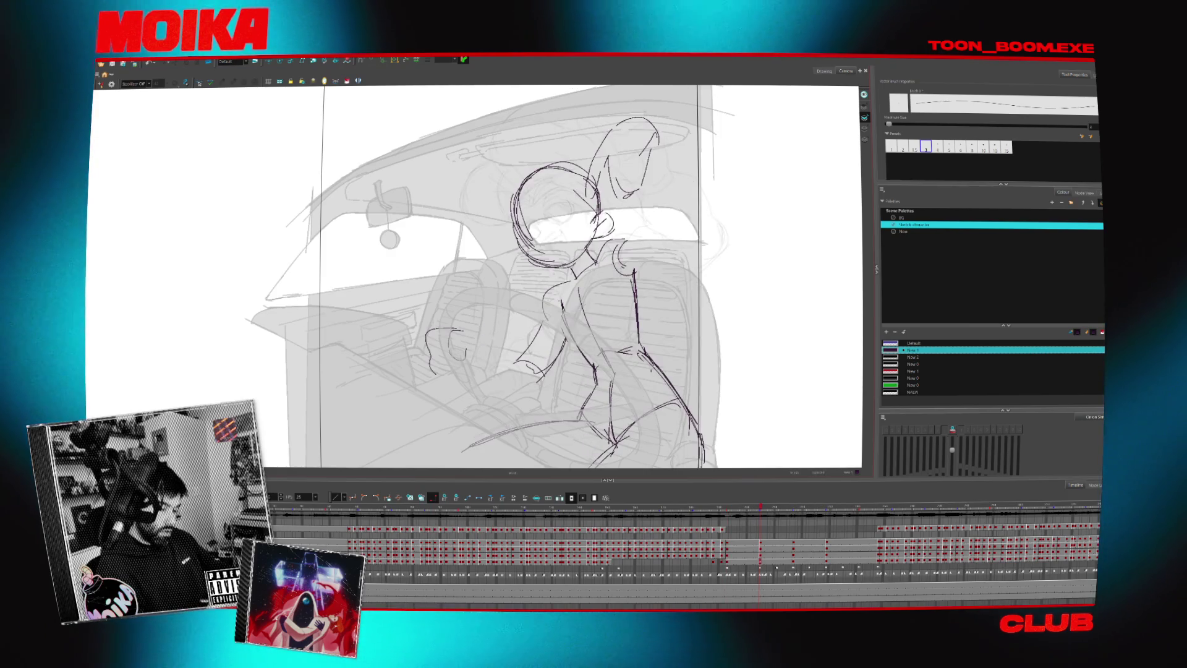
left_click_drag(656, 136, 718, 180)
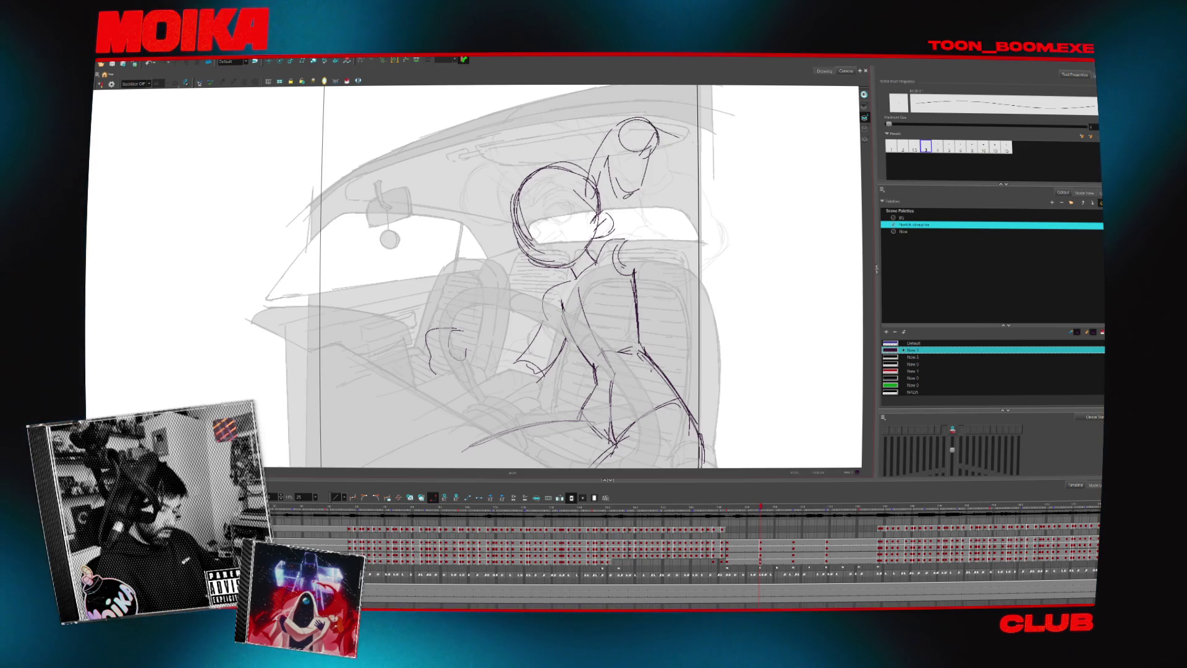
left_click_drag(622, 240, 678, 199)
left_click_drag(645, 154, 677, 187)
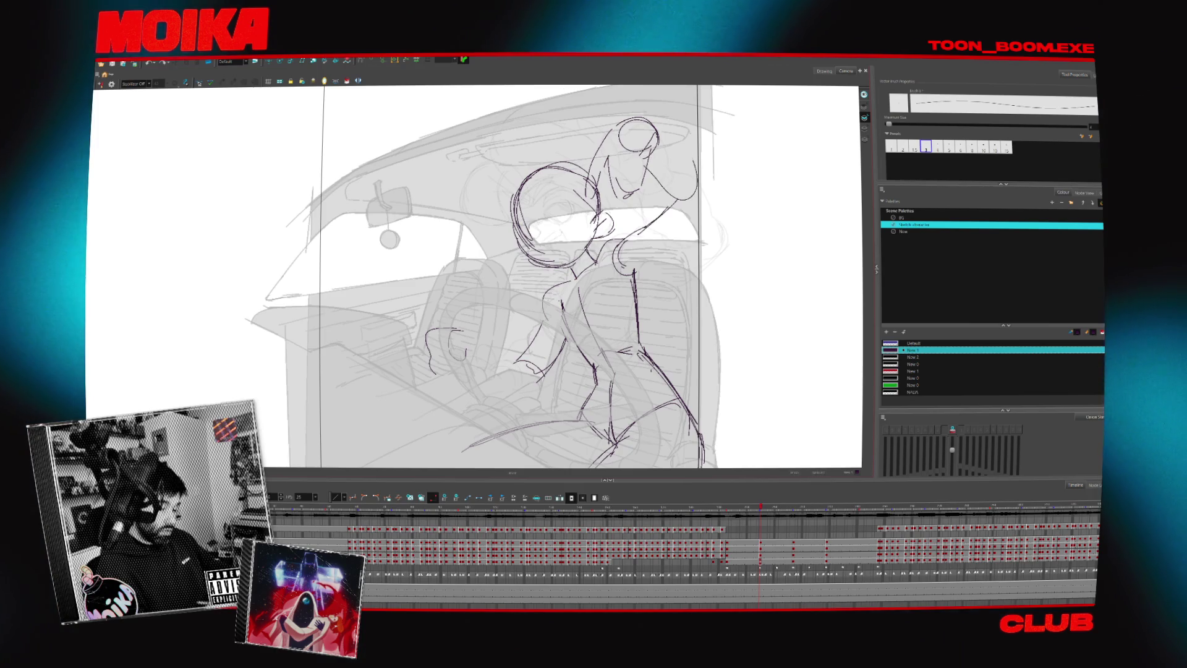
key("4")
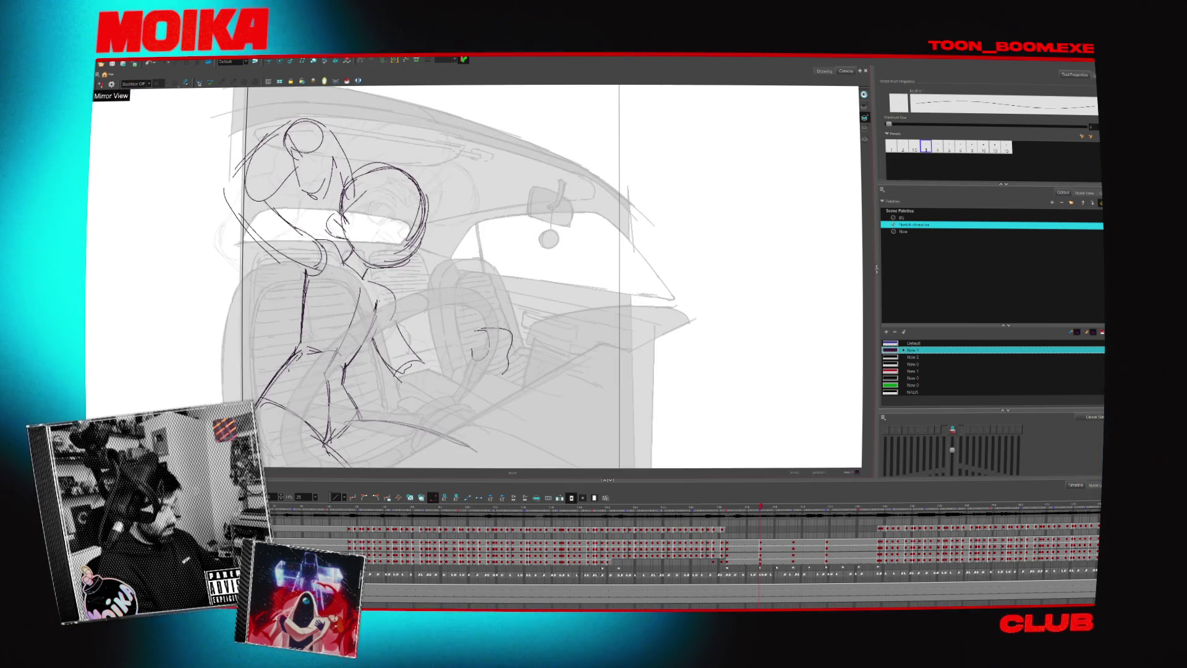
key("4")
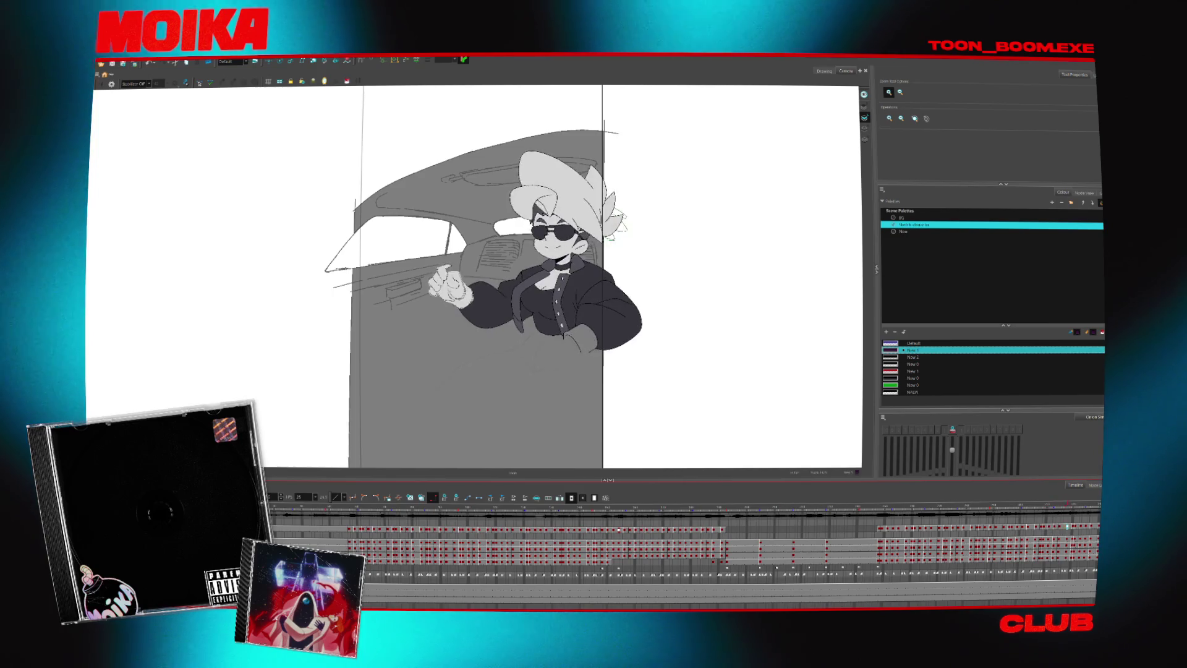
- Scroll down over the finished grey and black driver raising a clenched fist
scroll(680, 544, "down", 1)
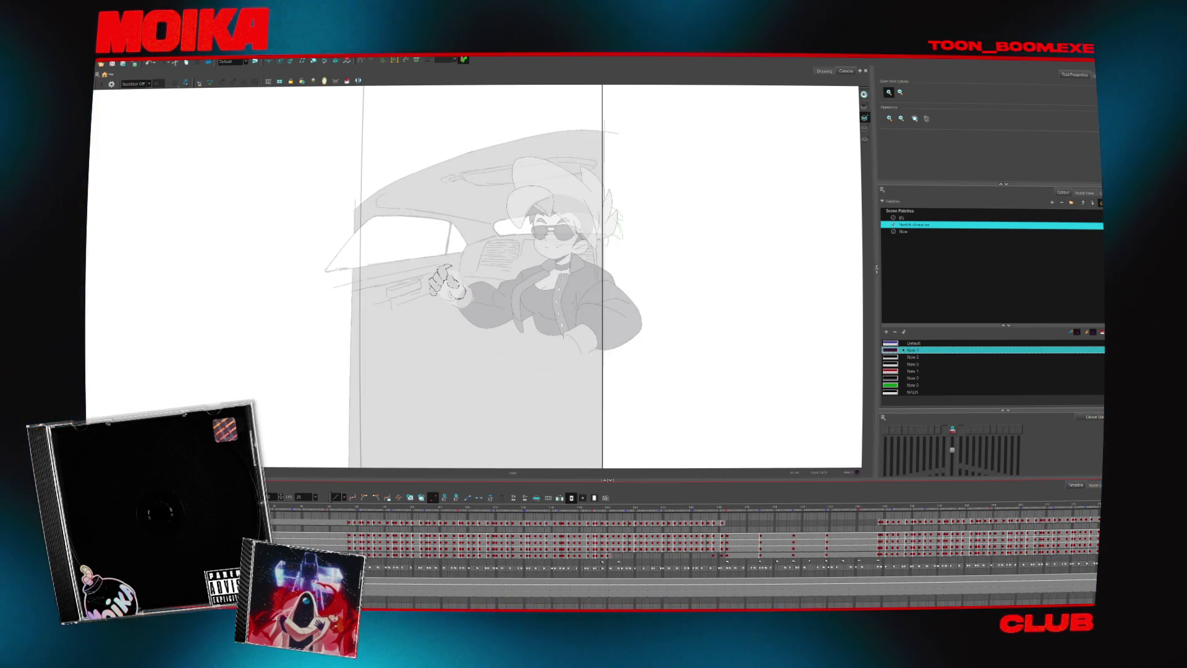
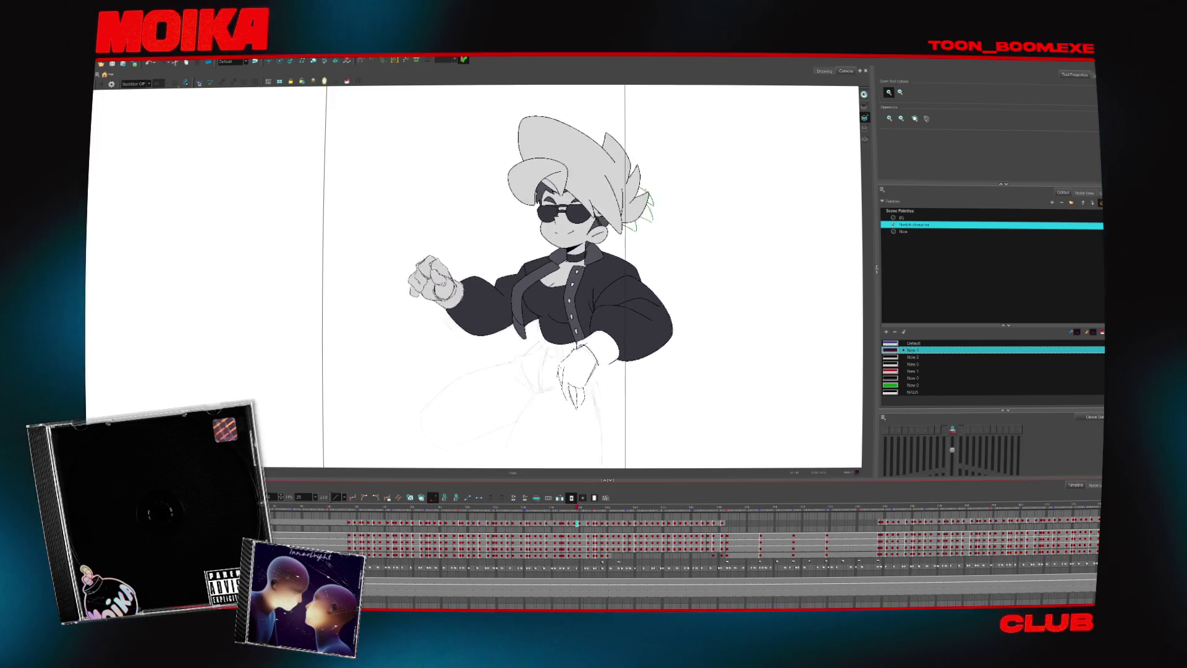
- Return the playhead to frame 1 of the scene, showing the rough pencil sketch of the characters
scroll(681, 545, "up", 1)
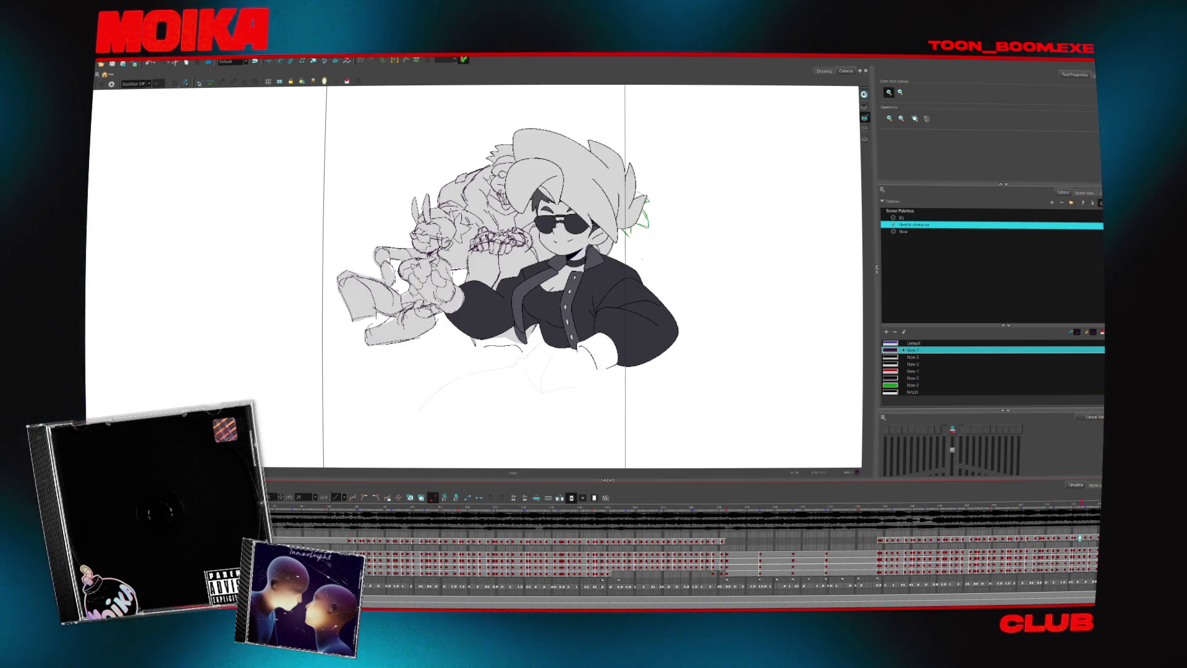
left_click(327, 540)
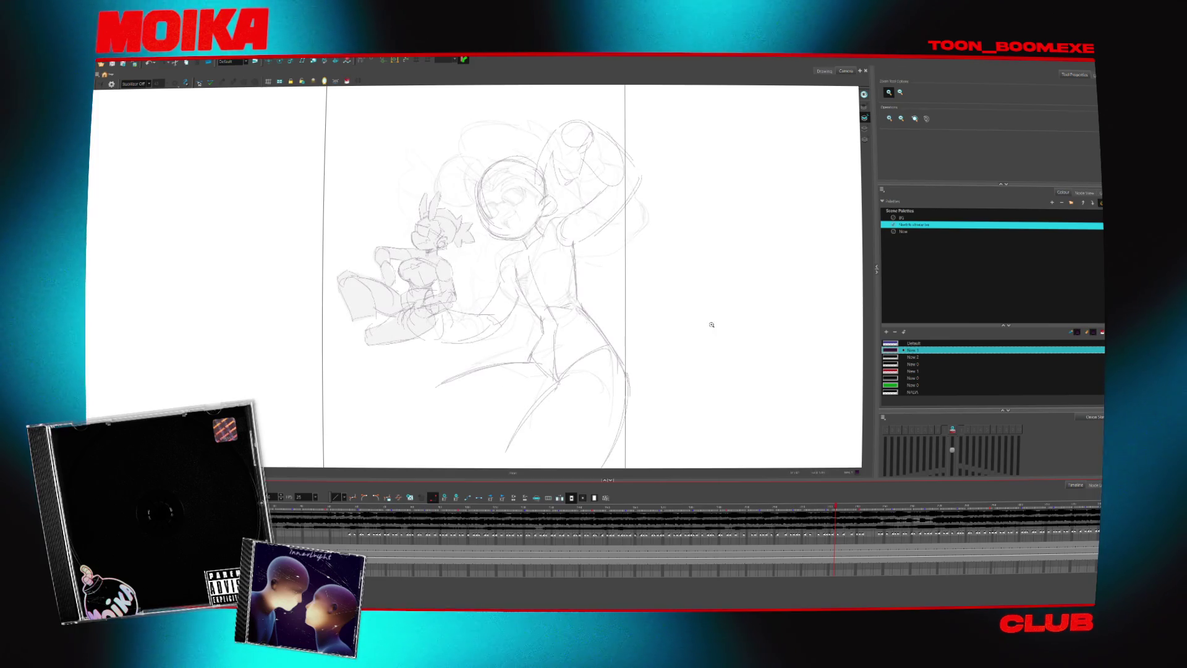
- In Node View, connect the sketch drawing node's output into the Composite node
left_click(1077, 192)
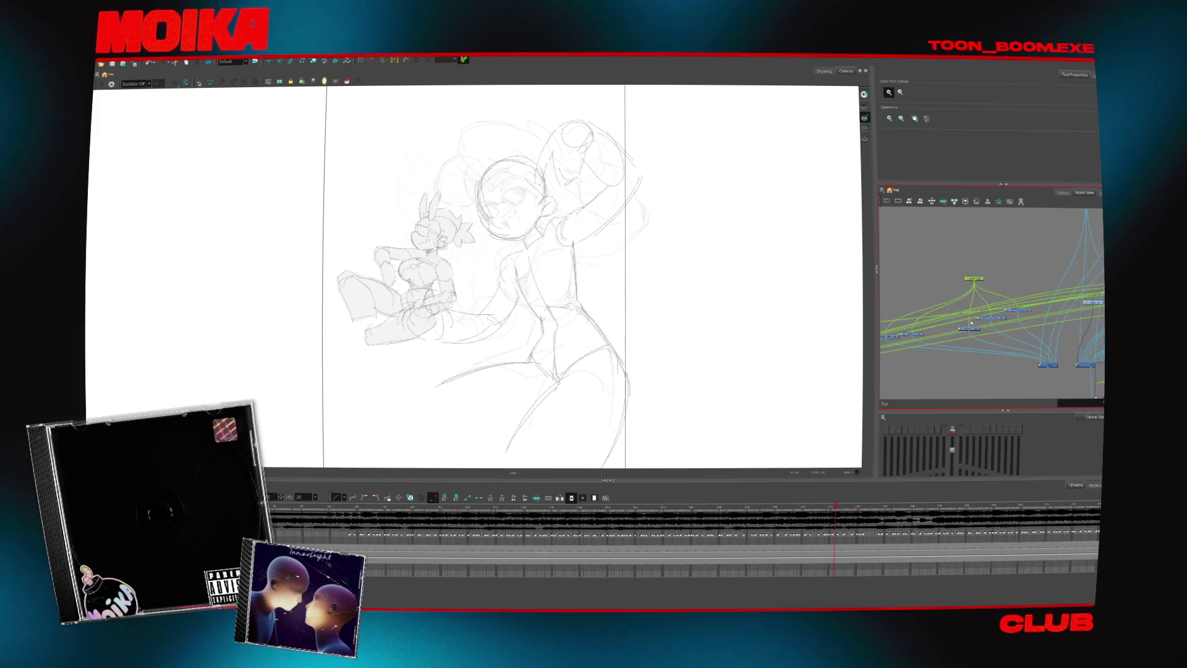
scroll(1024, 310, "up", 5)
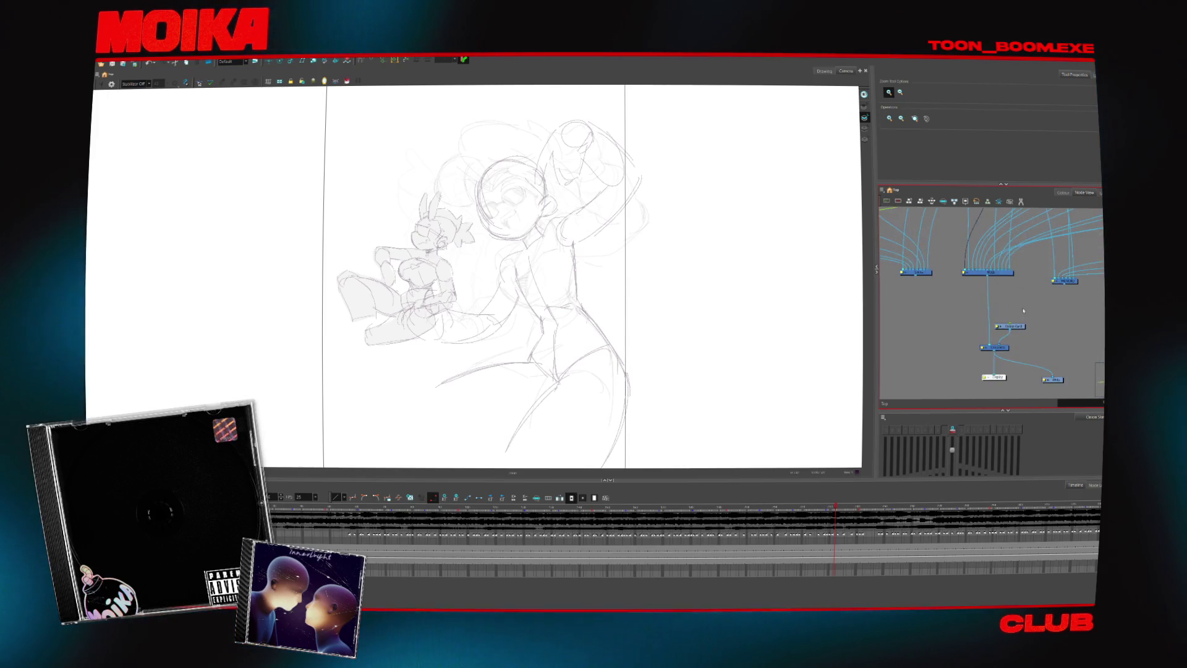
left_click_drag(985, 290, 1006, 305)
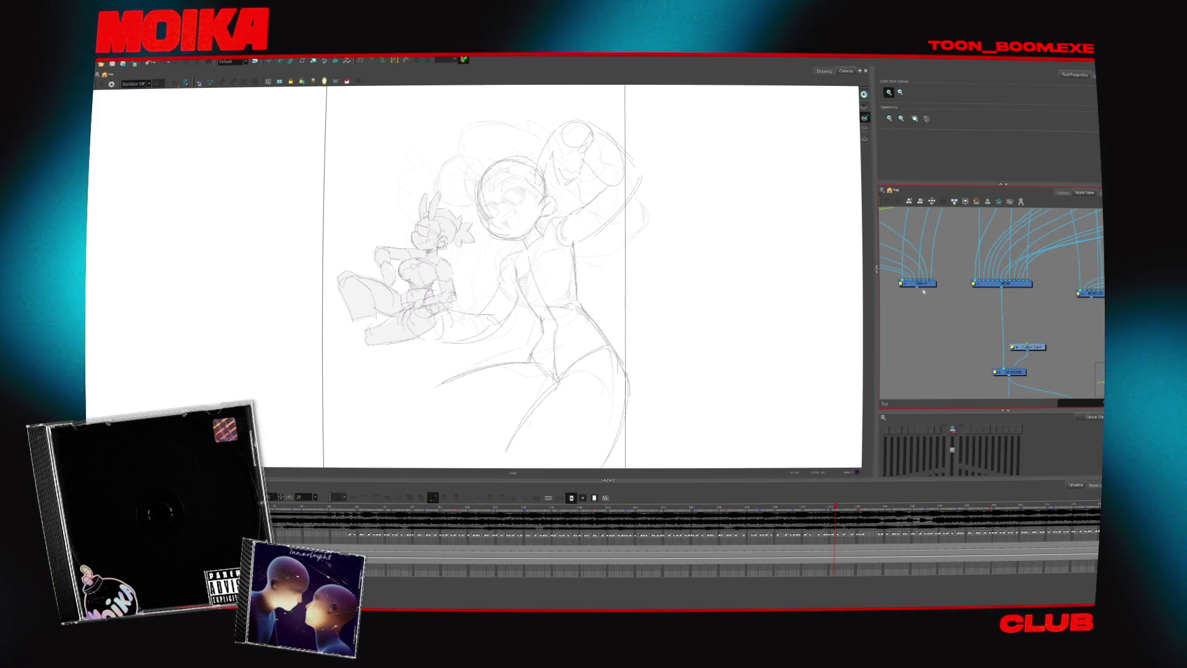
left_click_drag(920, 287, 1009, 370)
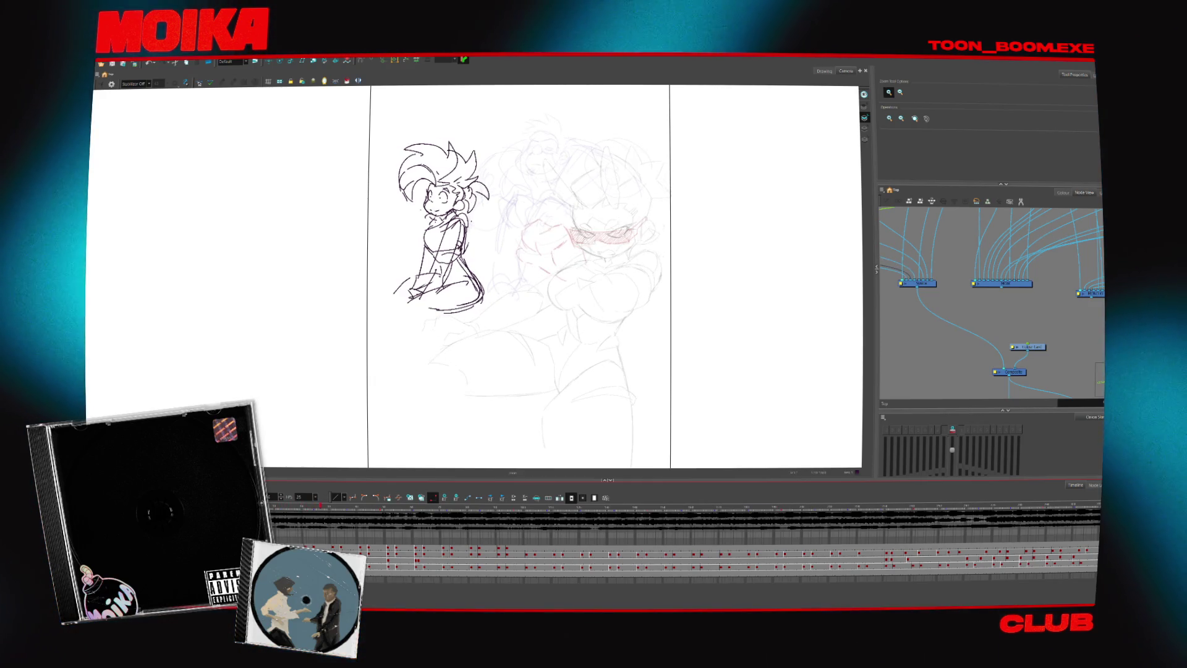
left_click_drag(980, 358, 973, 309)
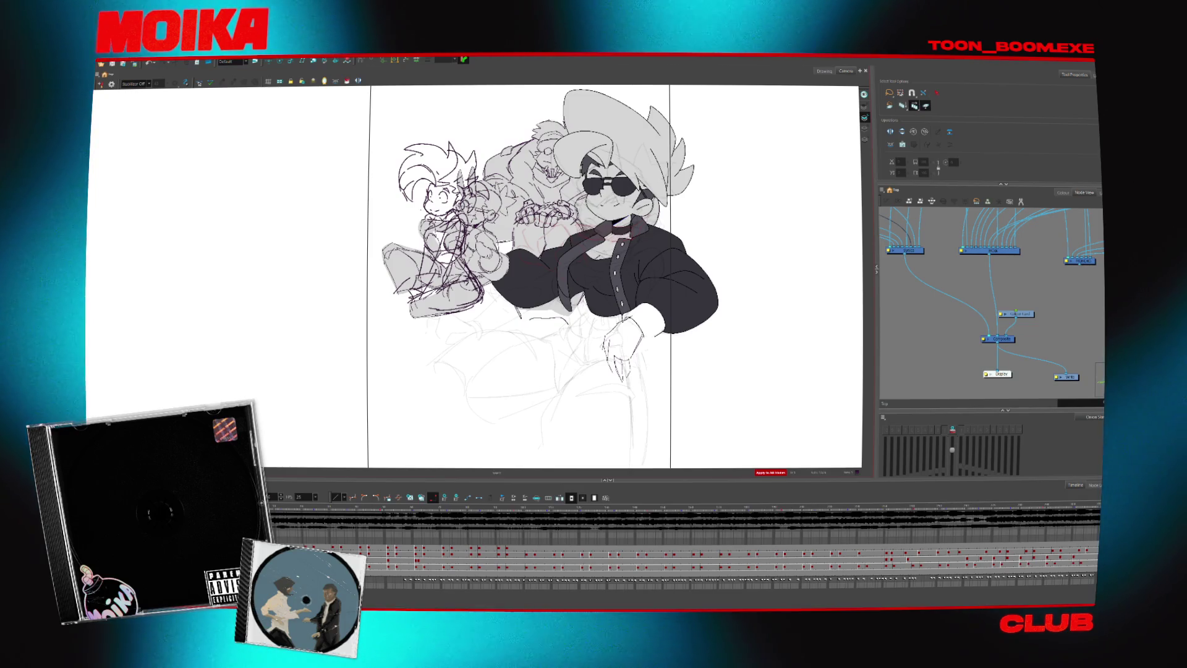
- Scroll the Timeline layers to find the frame with the grey creature and the girl's rough pointing pose
scroll(685, 560, "down", 2)
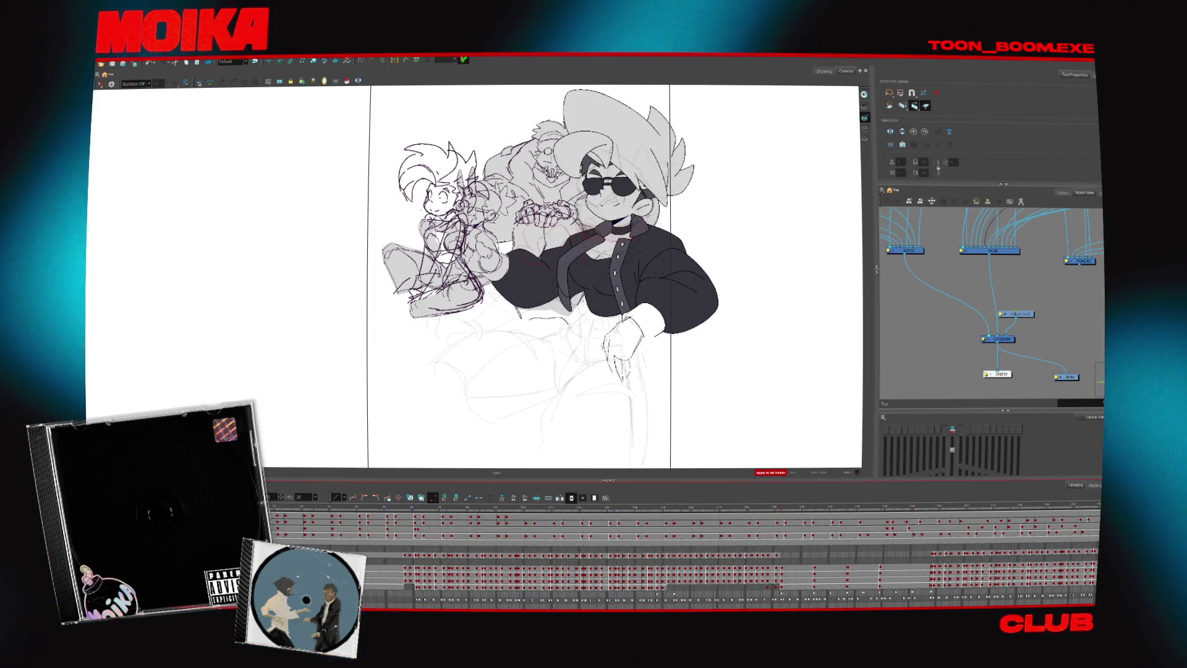
scroll(684, 560, "down", 1)
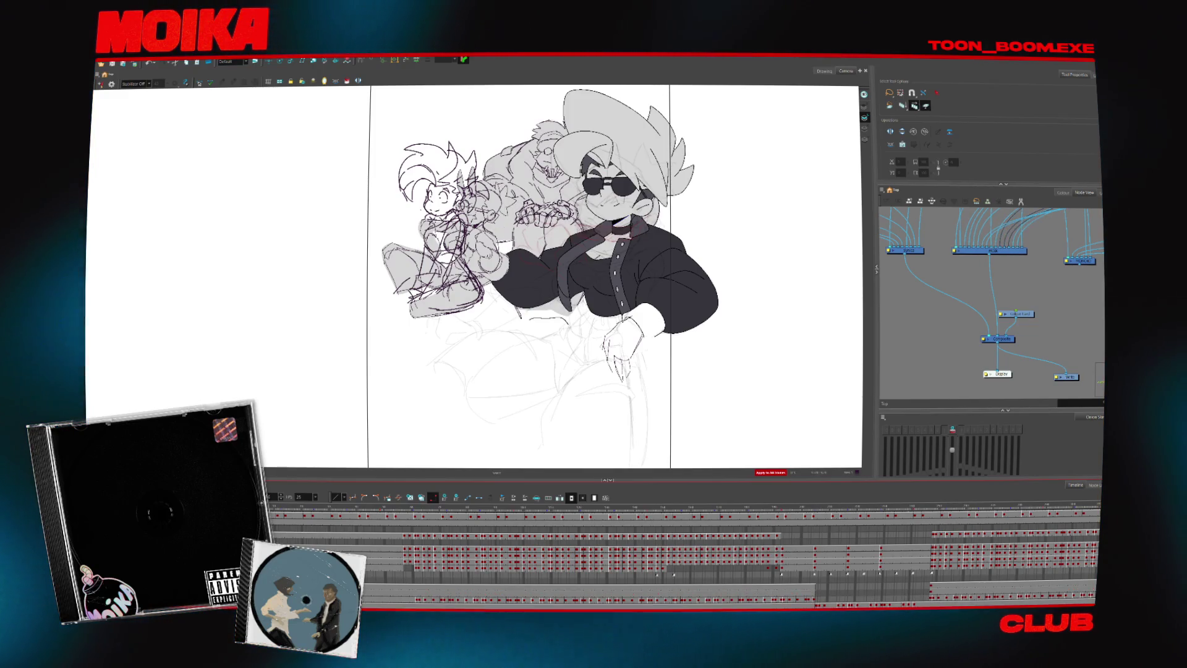
scroll(685, 560, "down", 1)
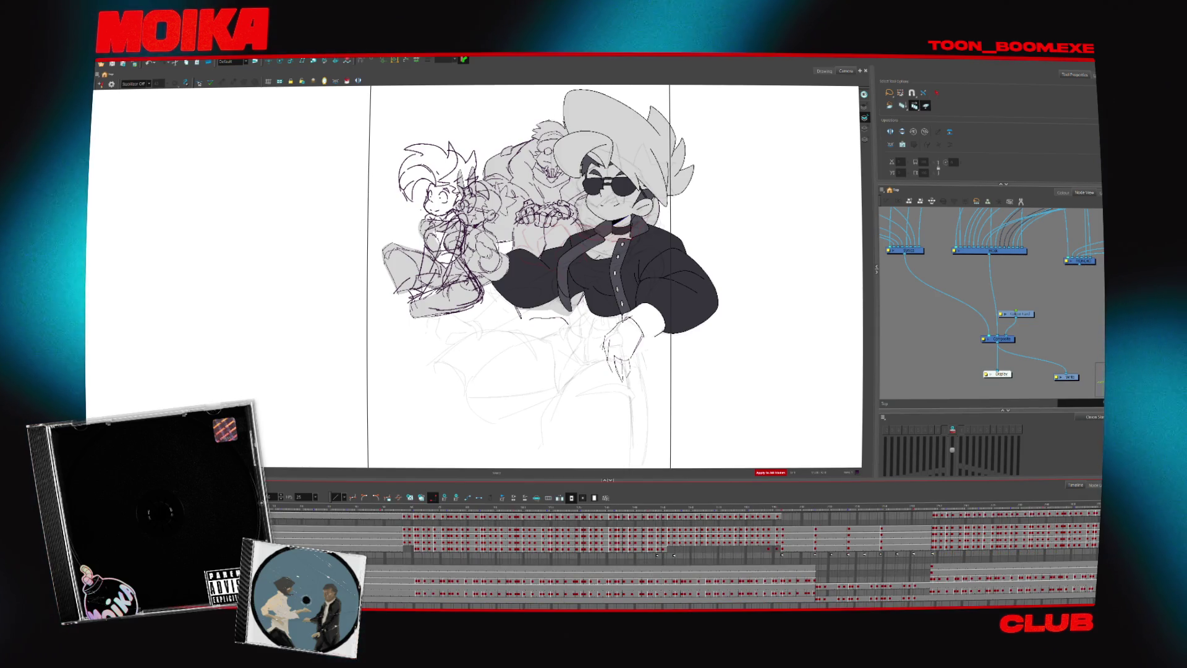
scroll(685, 553, "up", 1)
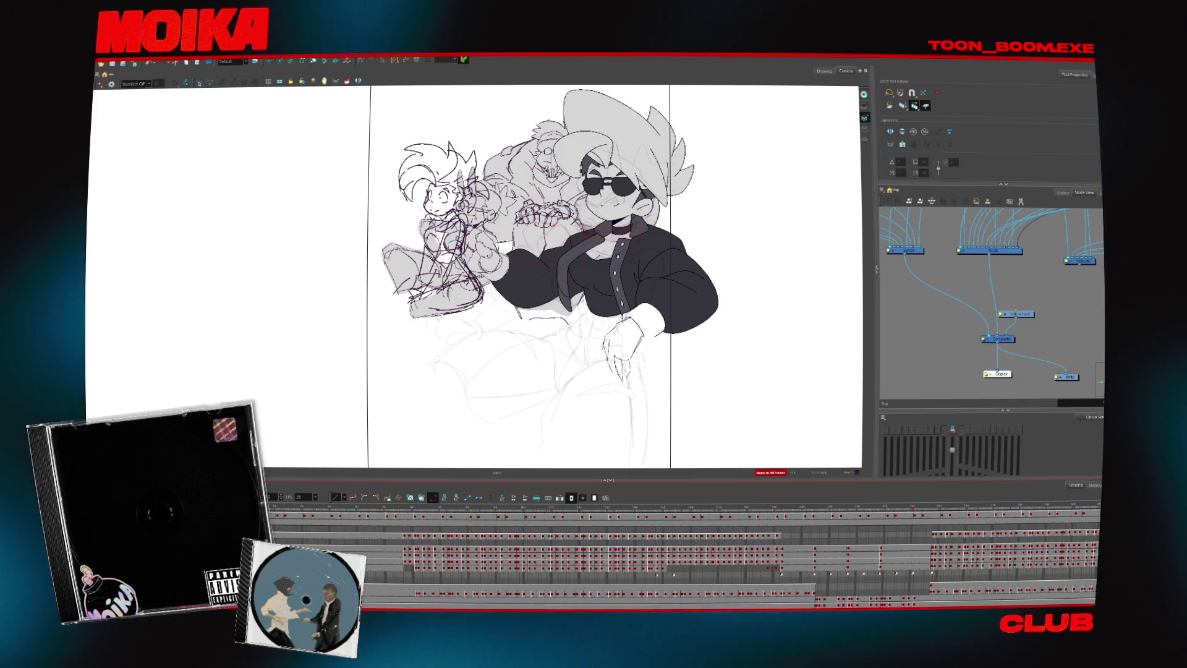
scroll(684, 557, "up", 1)
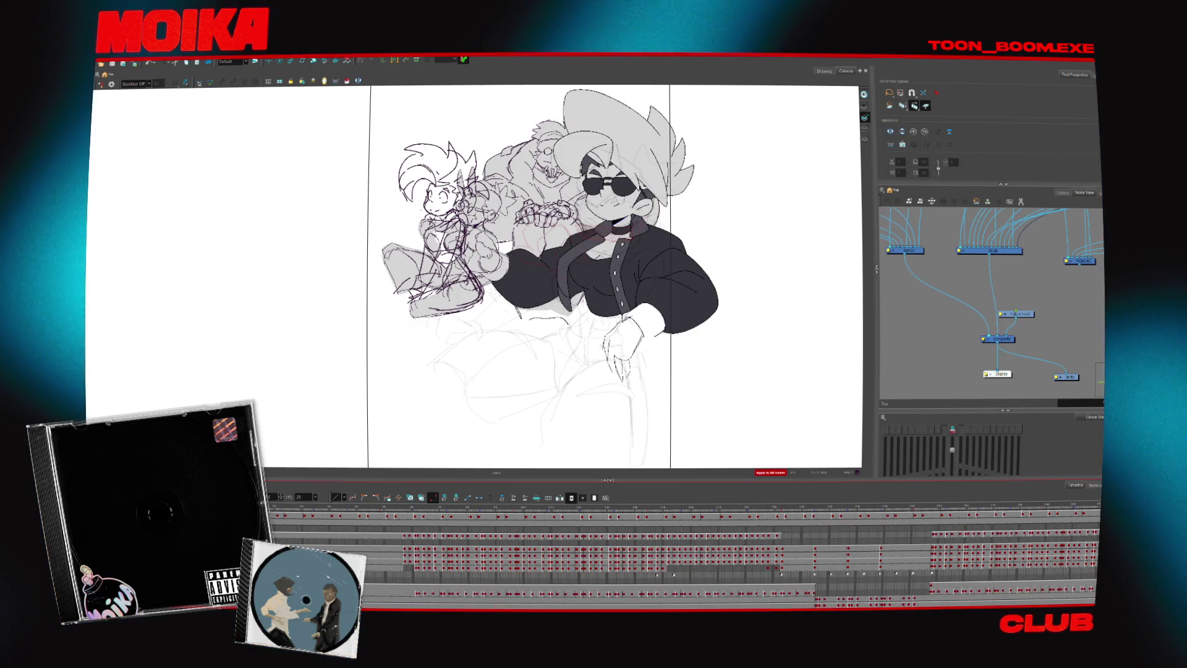
scroll(685, 556, "down", 1)
scroll(684, 557, "up", 1)
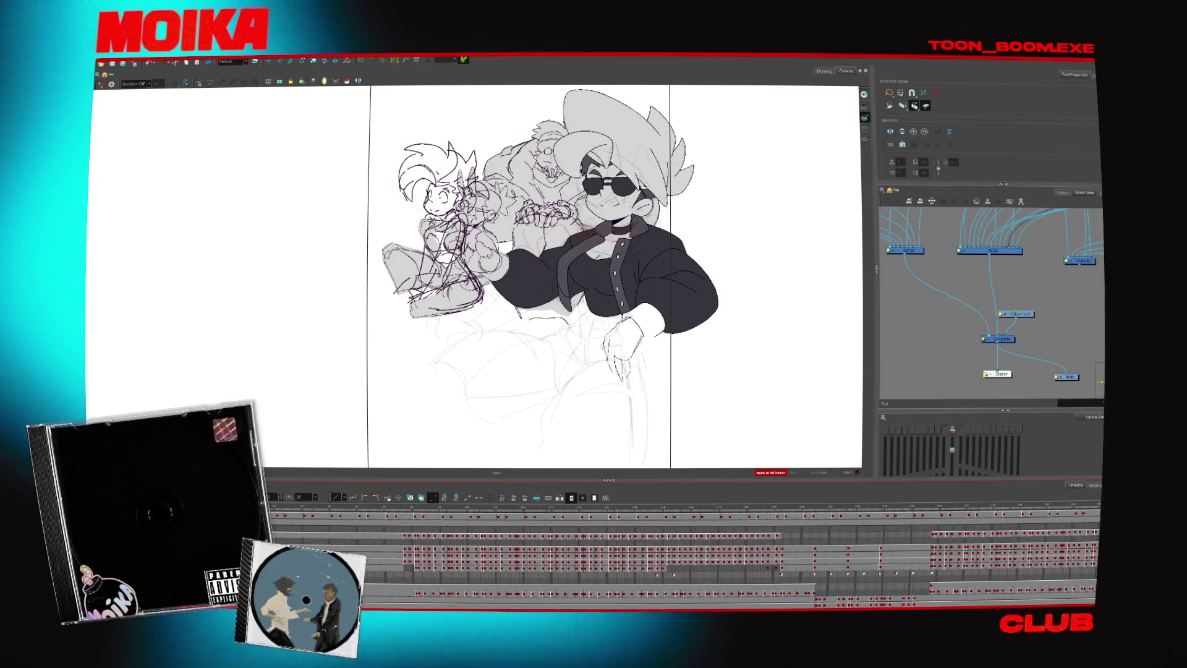
scroll(684, 556, "up", 1)
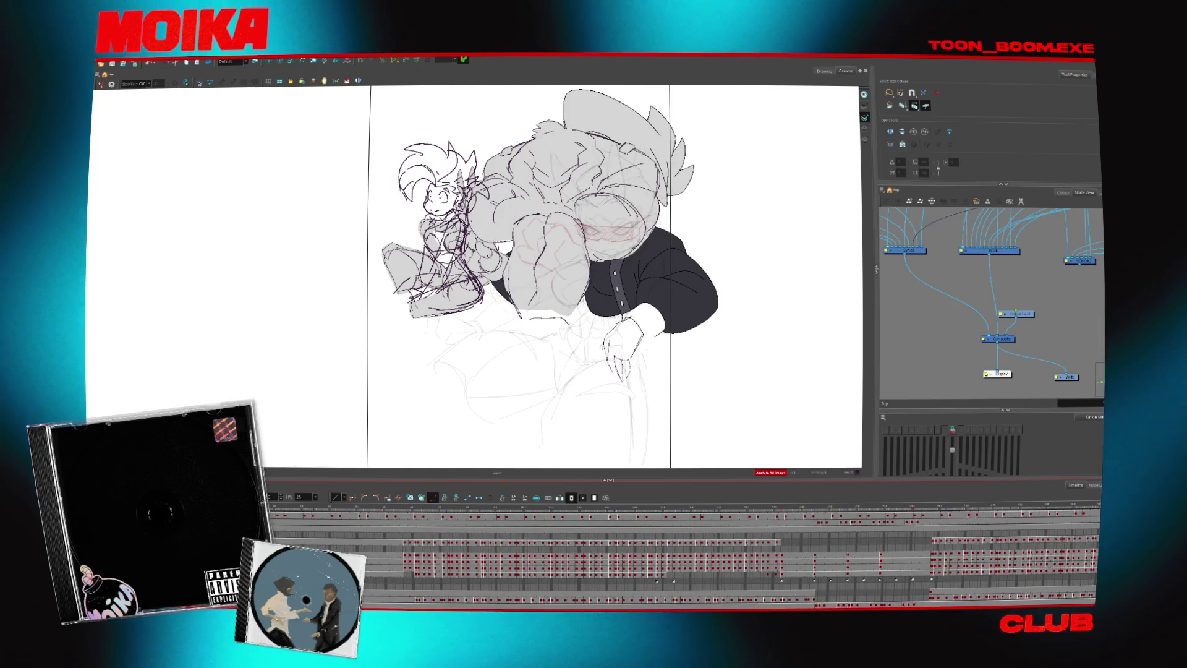
scroll(685, 557, "up", 1)
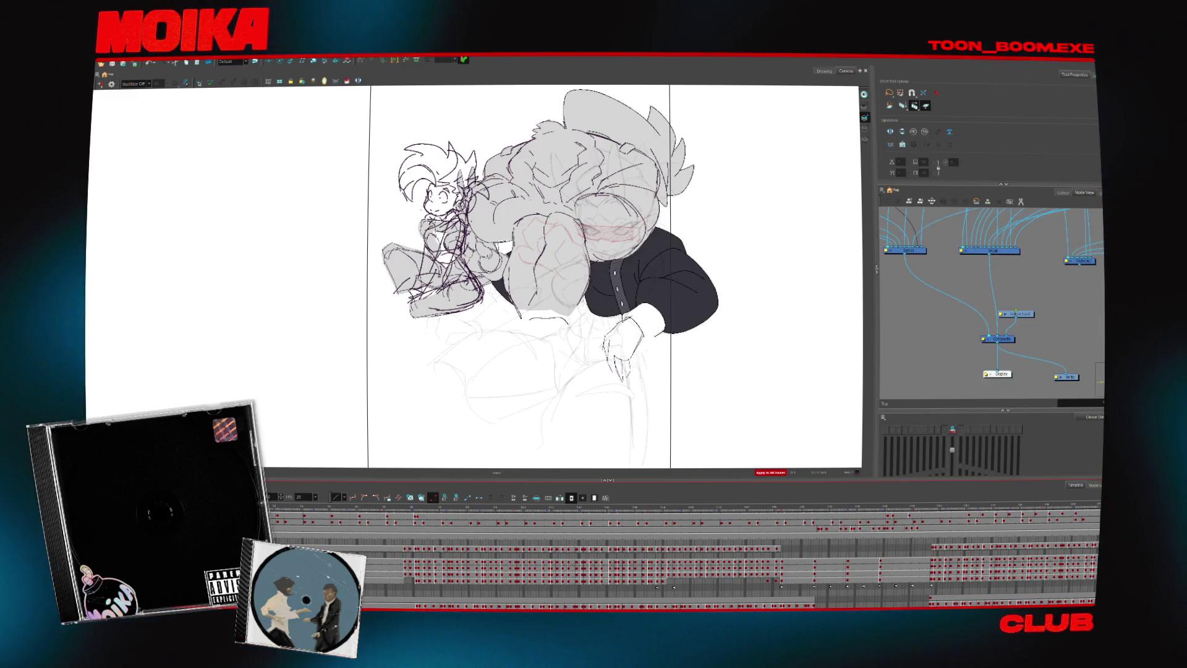
scroll(684, 556, "down", 1)
scroll(684, 557, "down", 1)
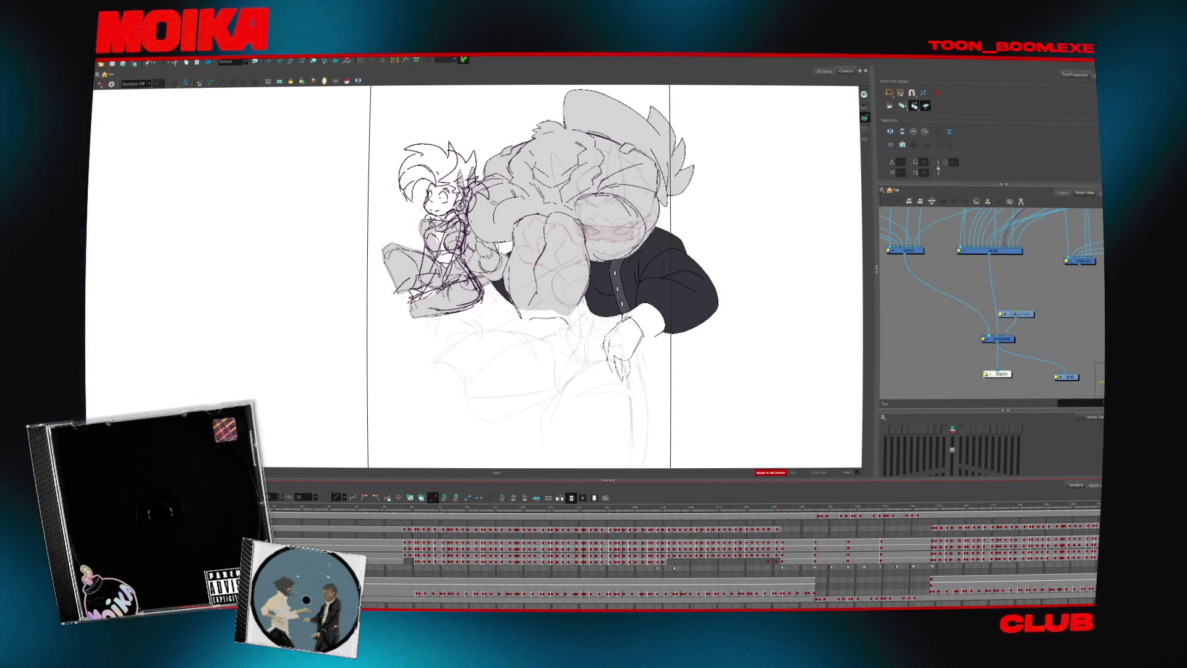
scroll(680, 557, "up", 1)
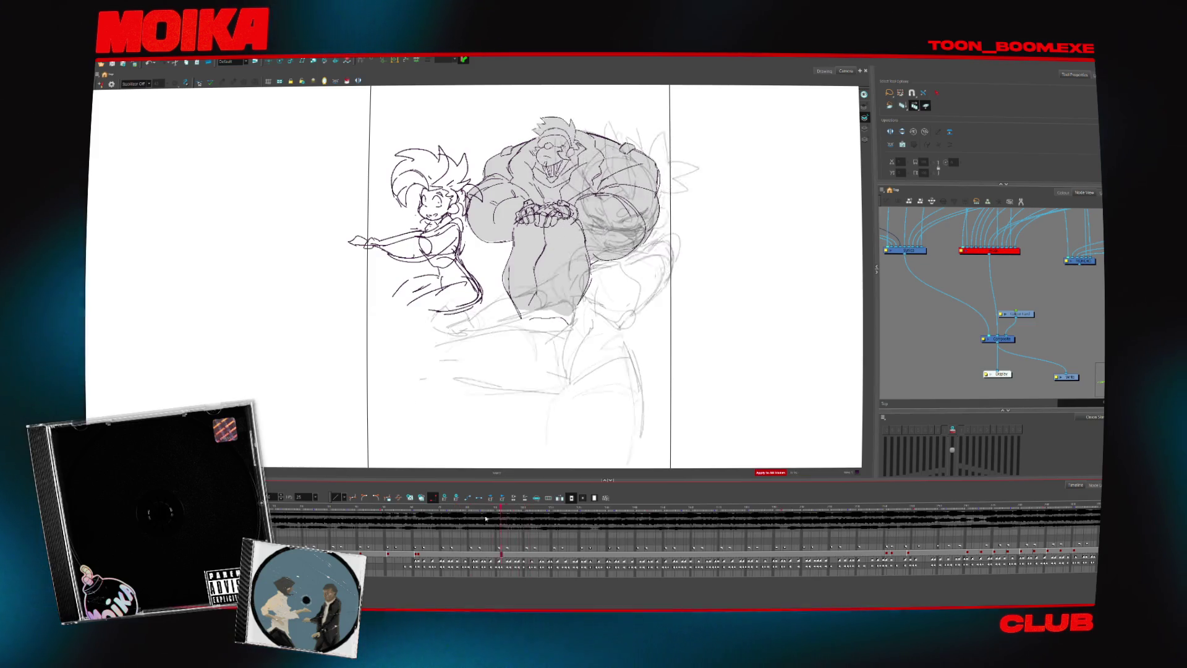
- Scrub back and forth through the rough sketch frames and play the animation back
scroll(733, 563, "up", 1)
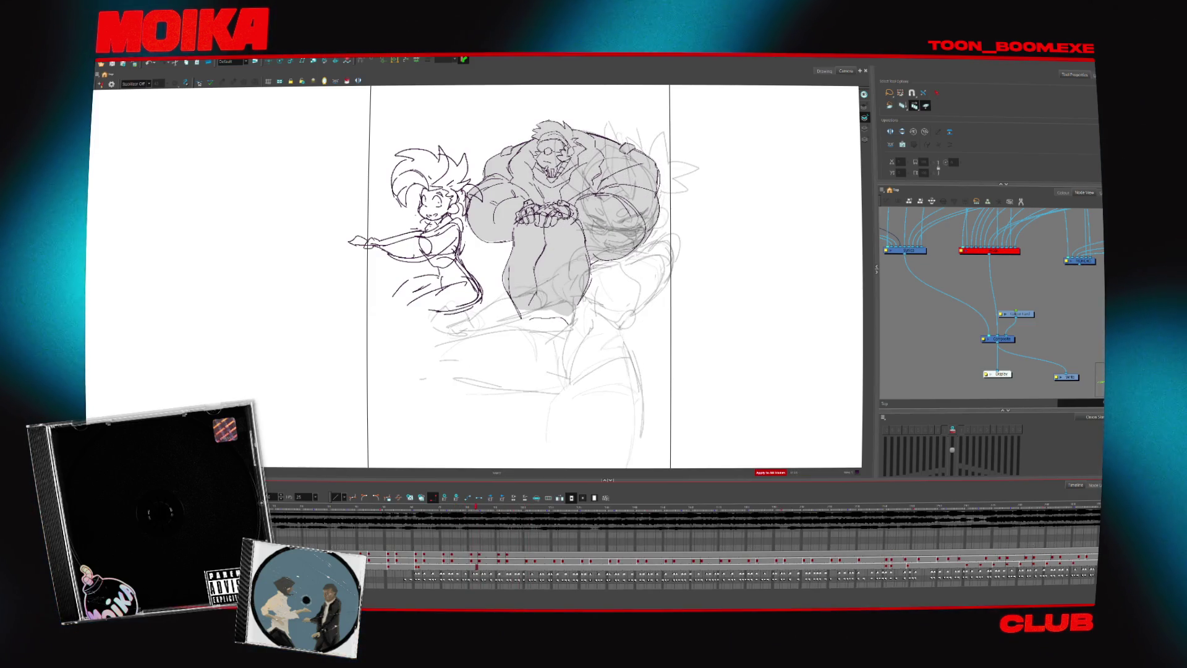
left_click_drag(476, 566, 511, 555)
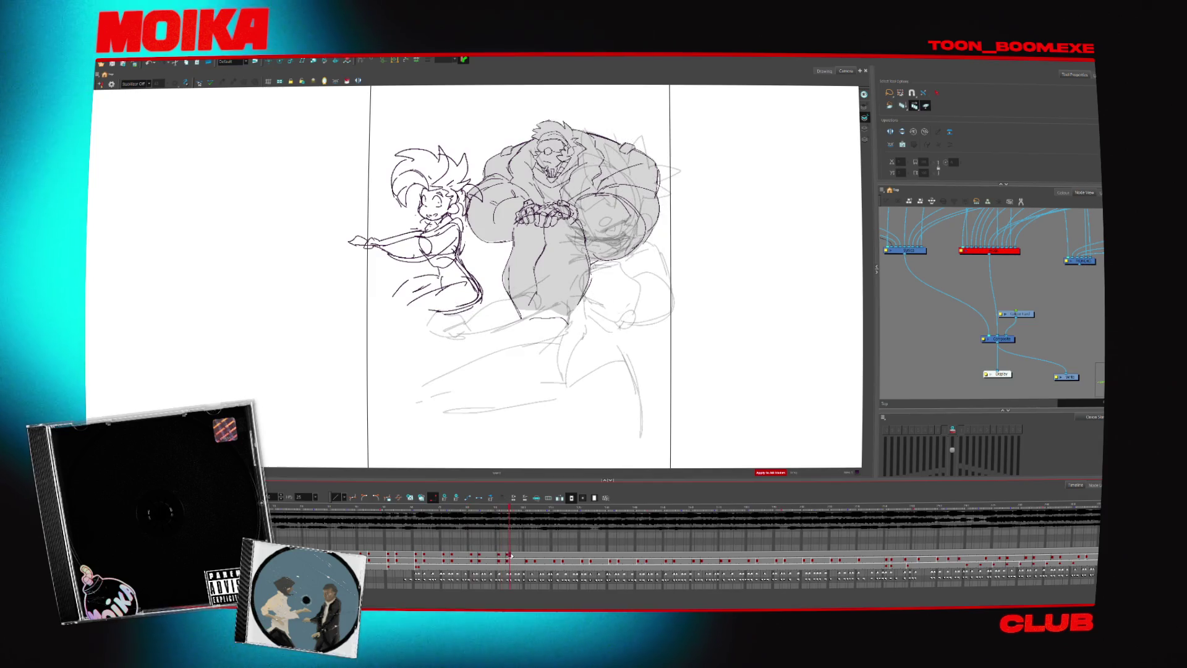
left_click_drag(508, 510, 303, 525)
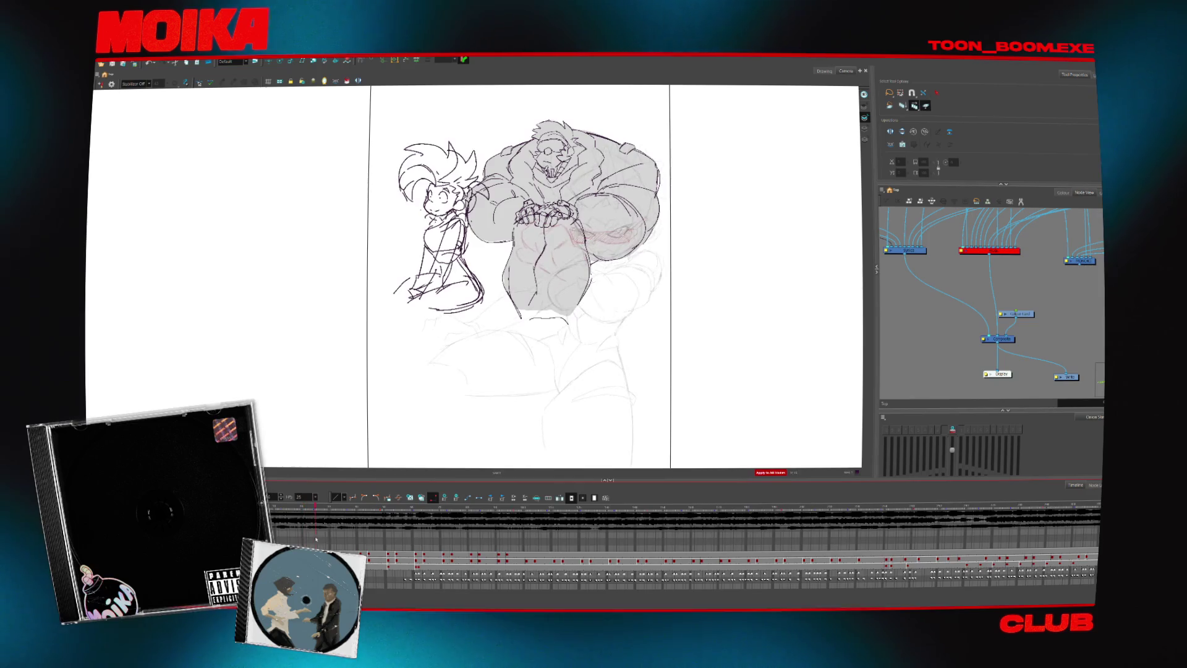
mouse_move(431, 547)
left_mouse_down()
mouse_move(521, 564)
mouse_move(509, 555)
left_mouse_up()
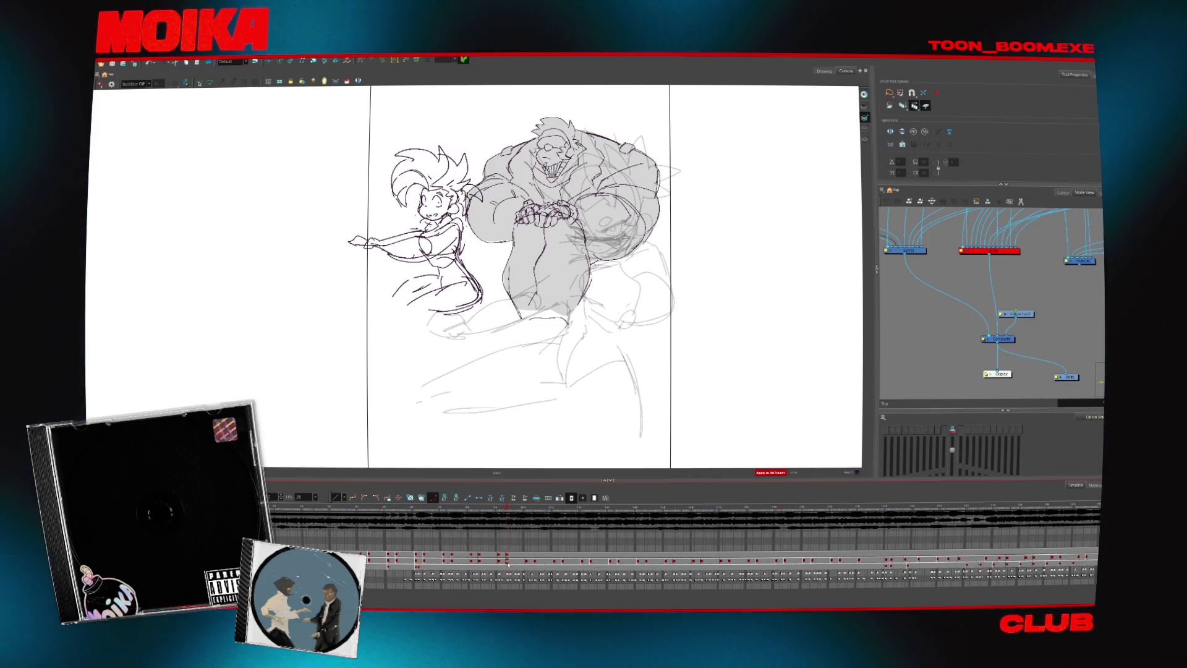
key("space")
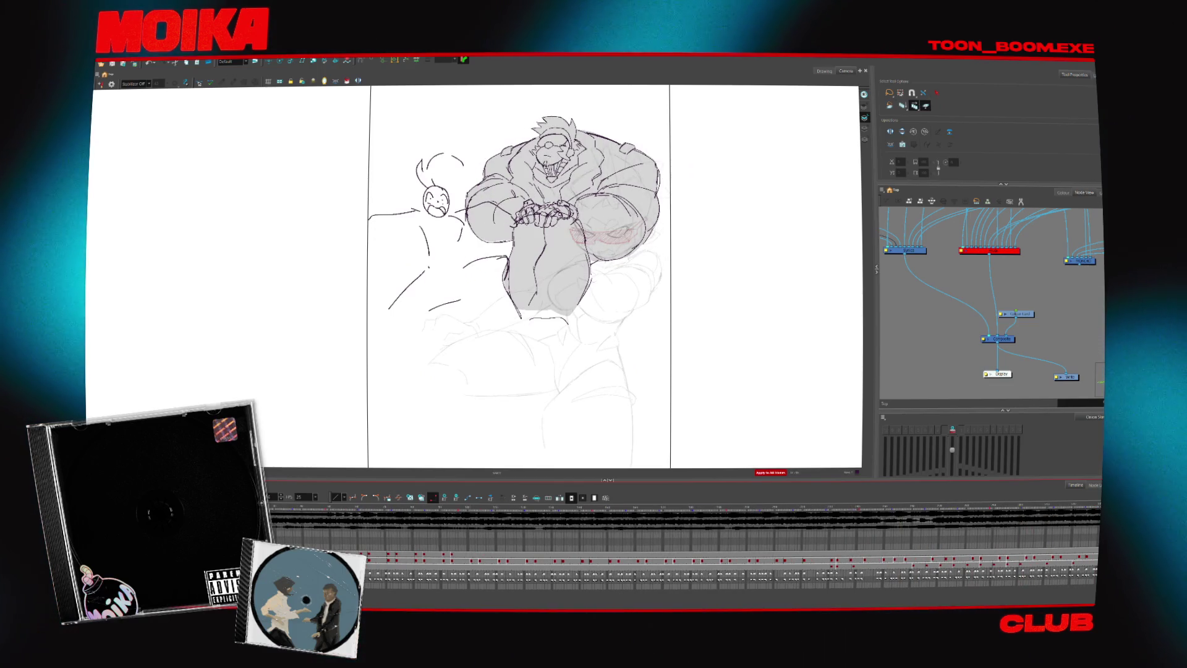
- Step back through the creature's poses to the hands-clasped frame and zoom the Camera view in
left_click(369, 560)
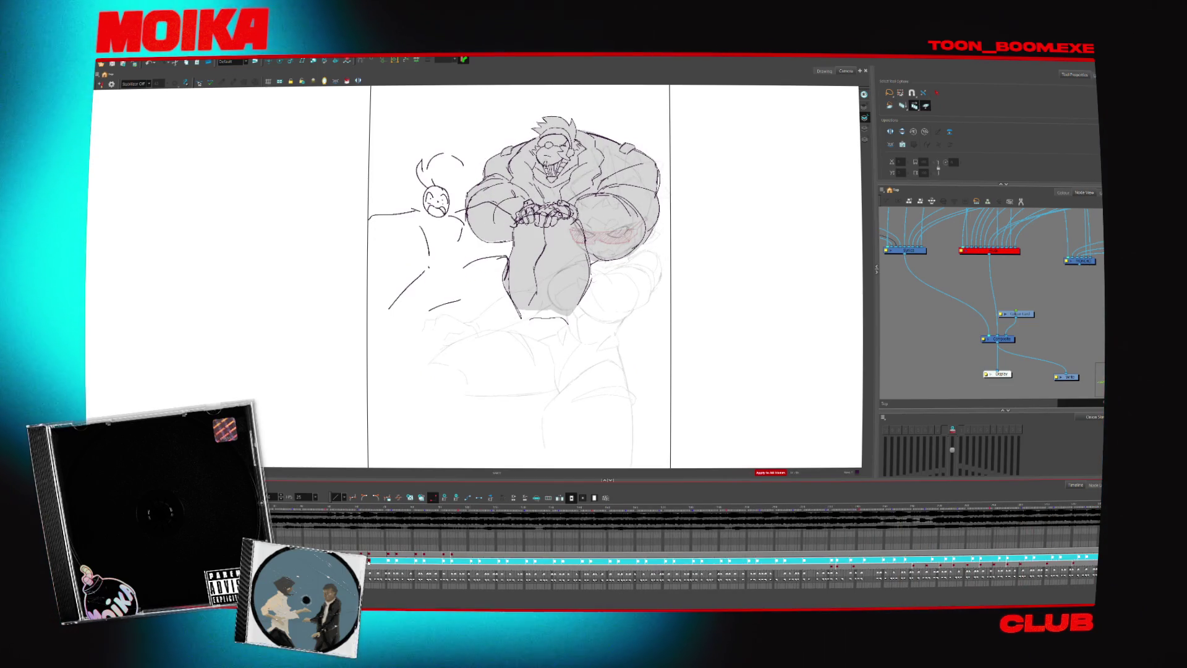
left_click(415, 560)
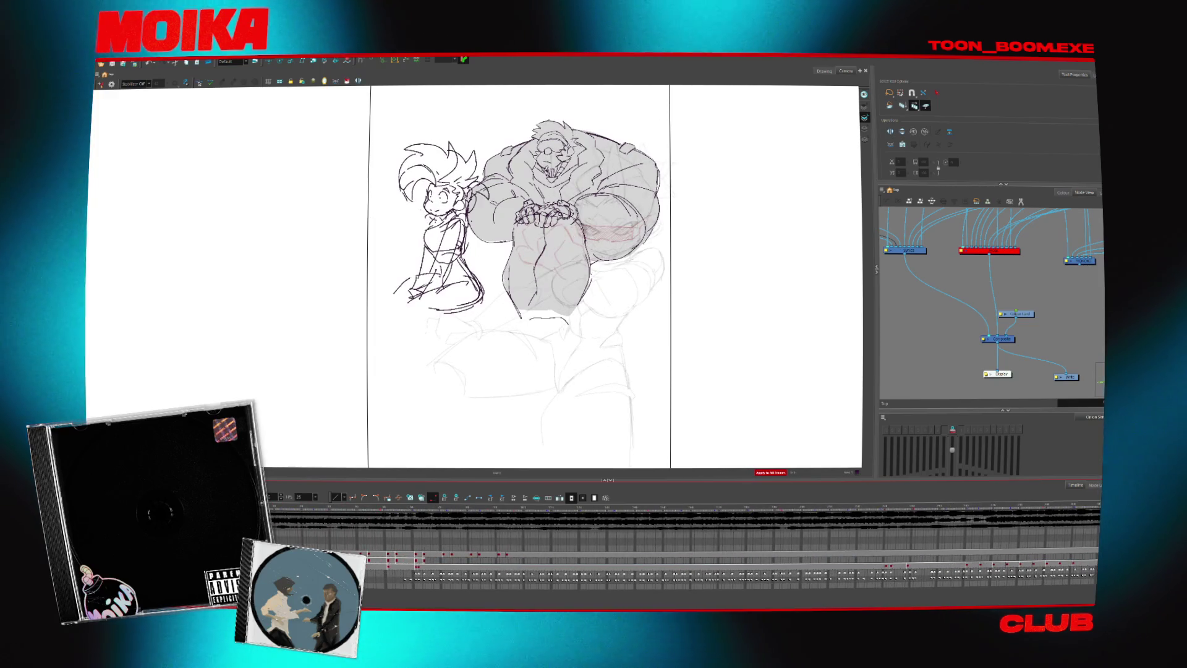
mouse_move(419, 537)
left_mouse_down()
mouse_move(536, 518)
mouse_move(499, 533)
left_mouse_up()
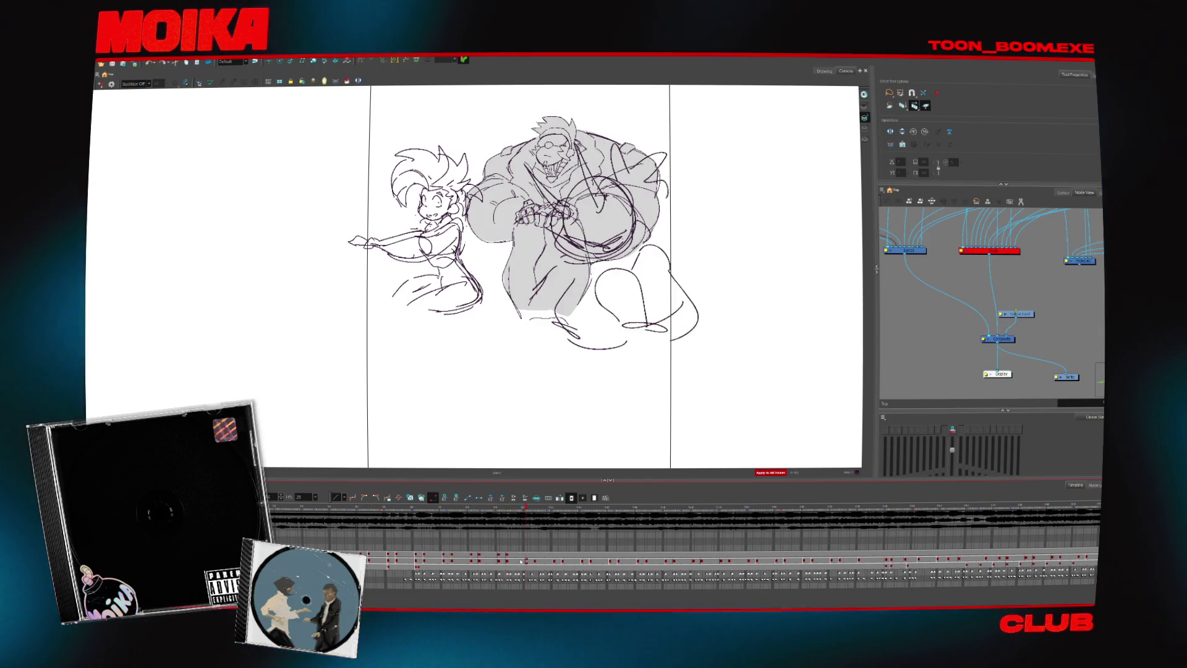
left_click(519, 564)
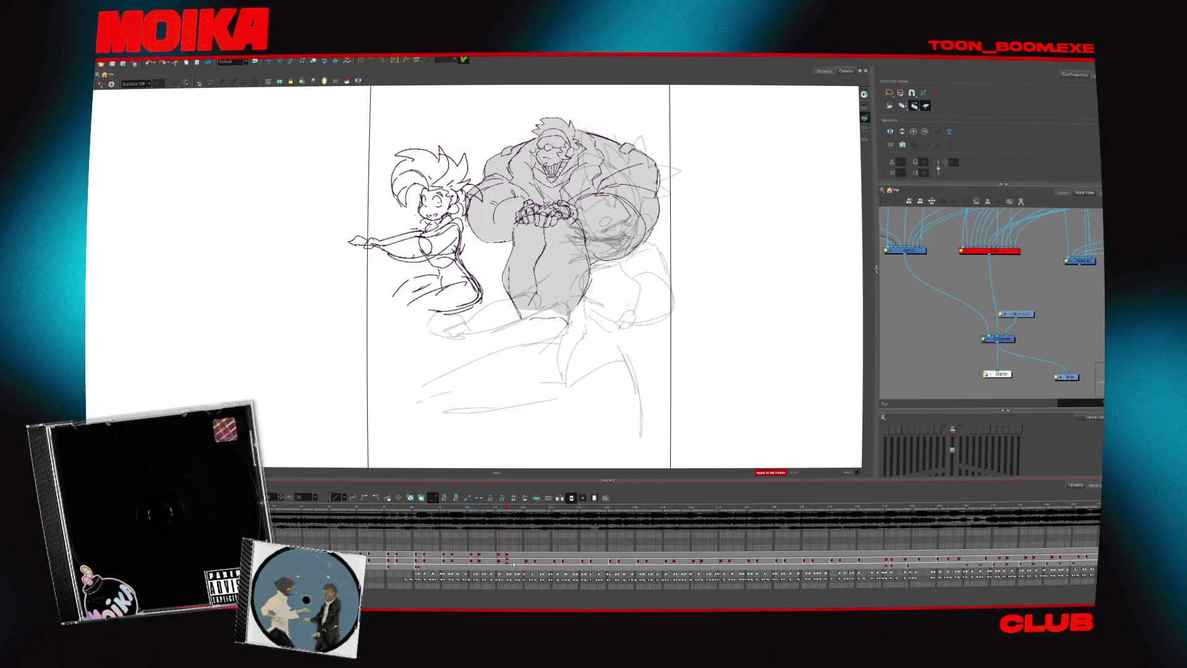
left_click(470, 562)
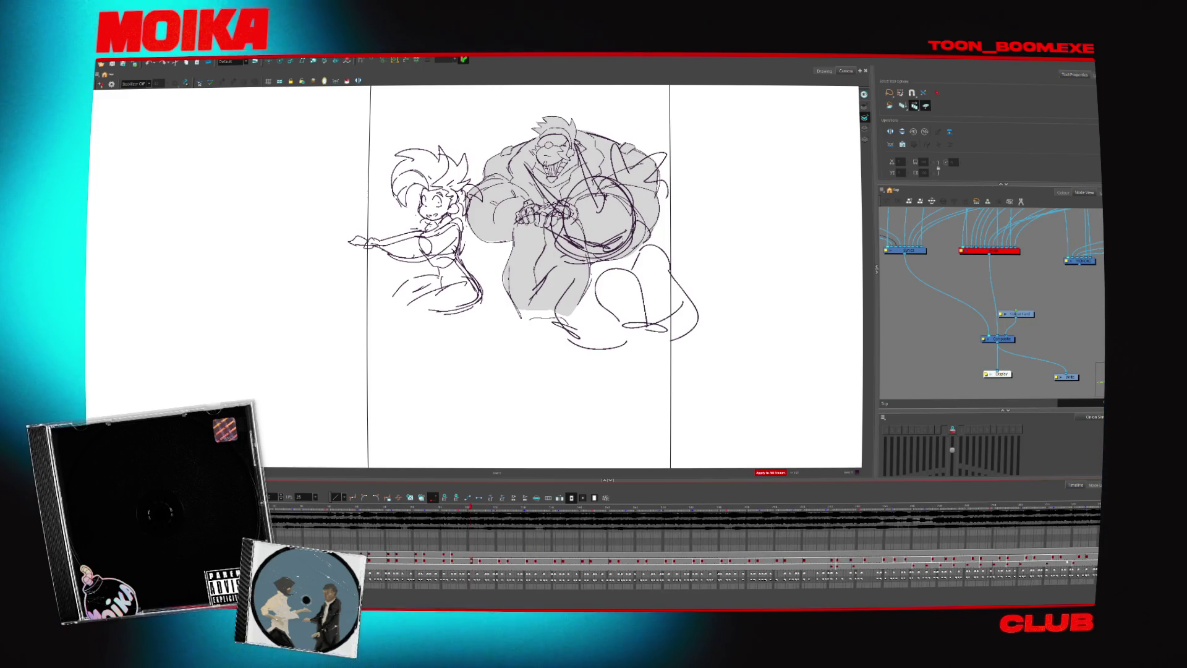
left_click_drag(471, 560, 359, 559)
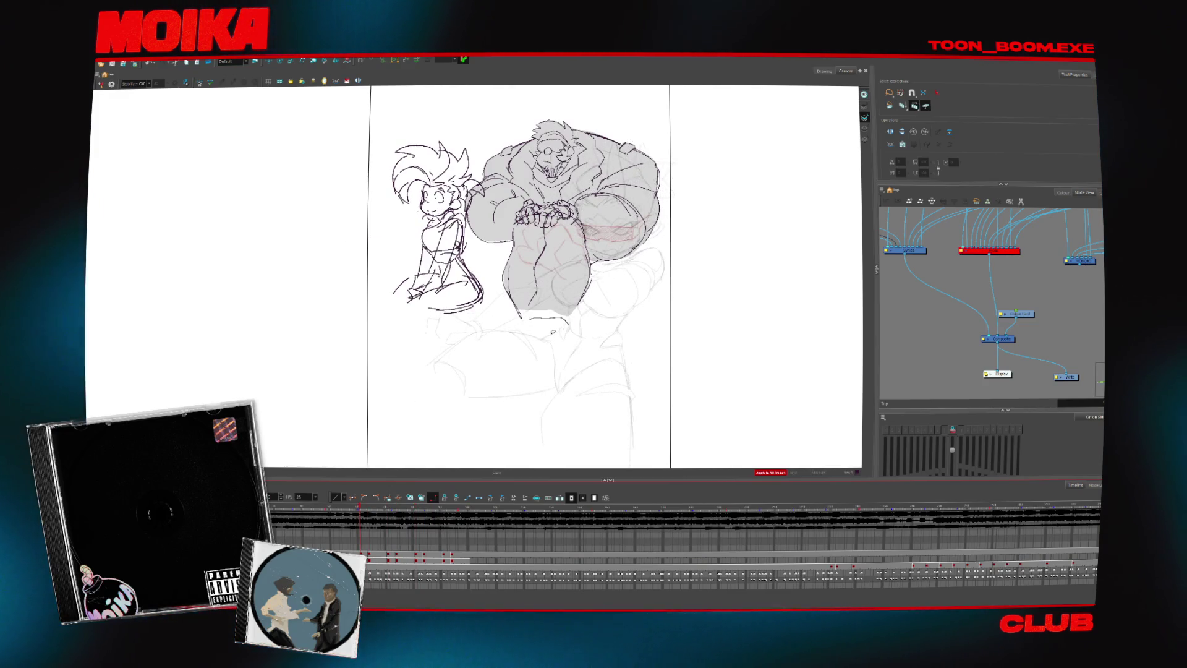
scroll(625, 300, "up", 2)
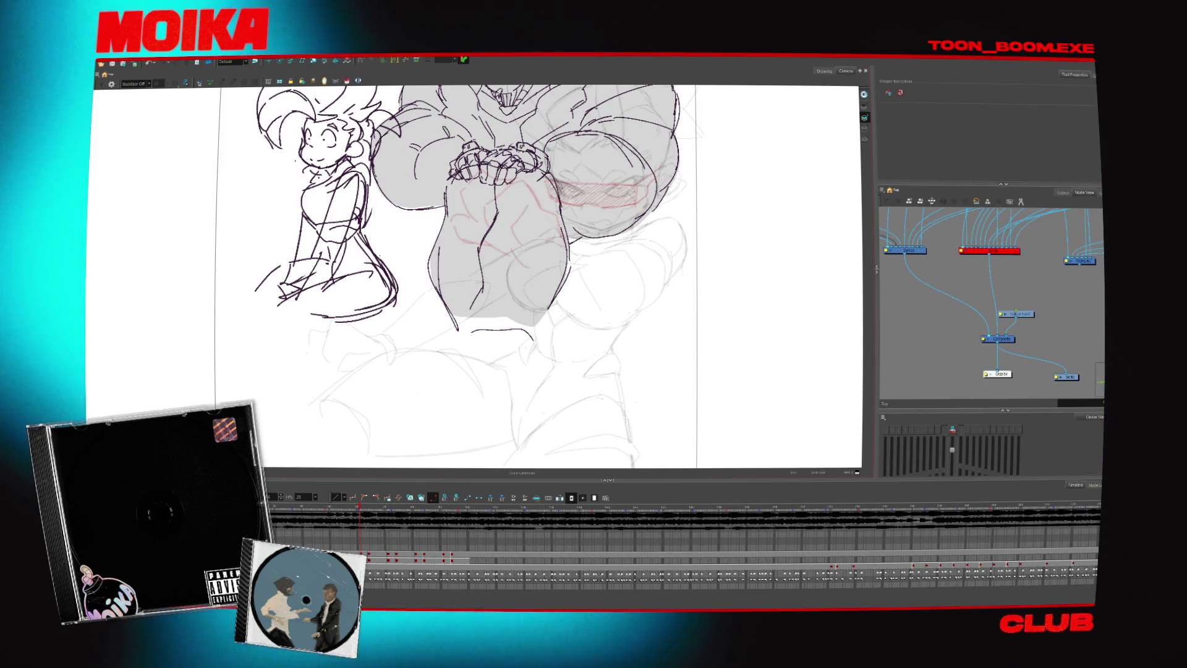
- Show the second character's sketch at full opacity with Shift+L, then play back the sketched frames
left_click(1065, 193)
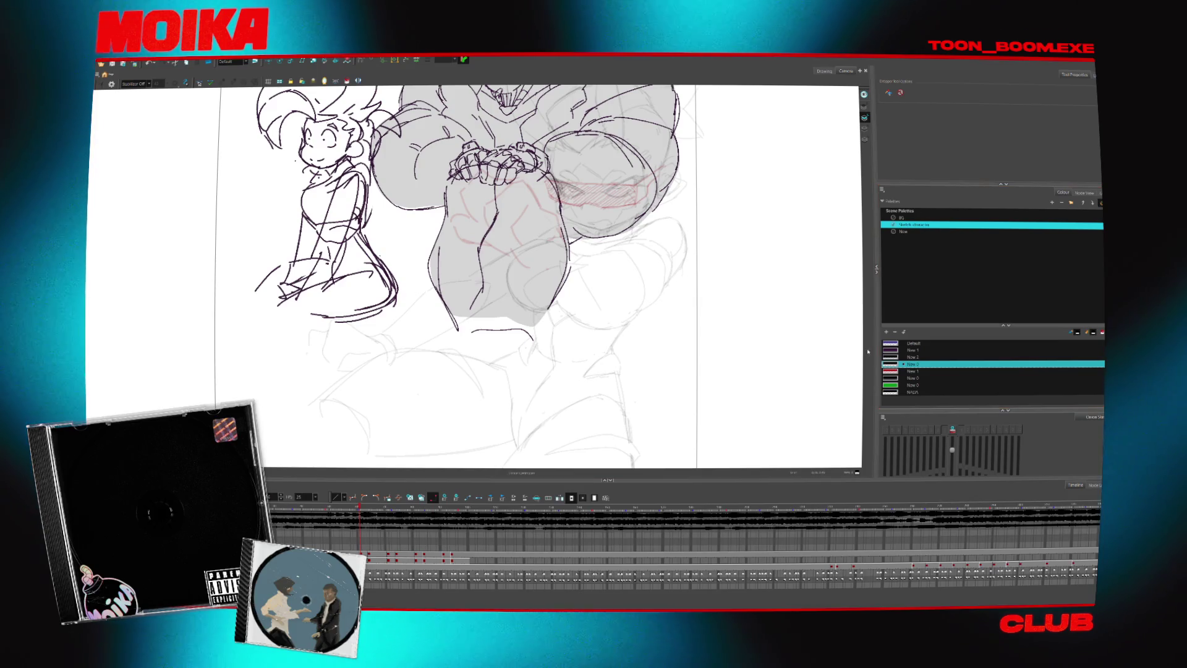
key("shift+l")
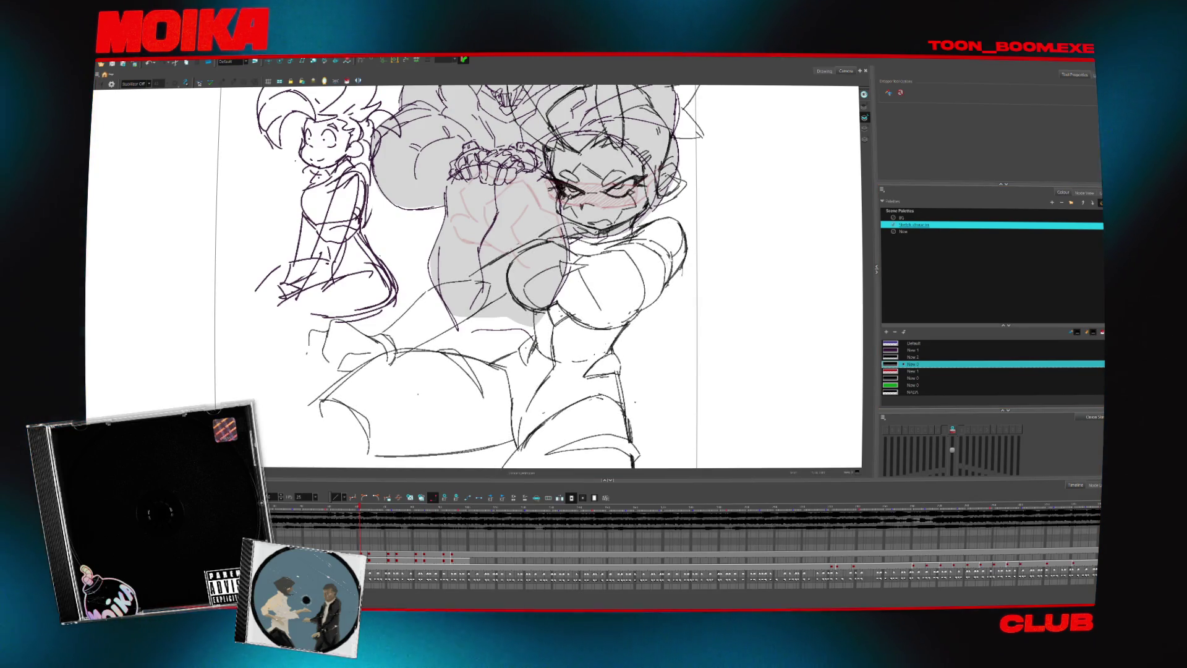
scroll(686, 217, "down", 2)
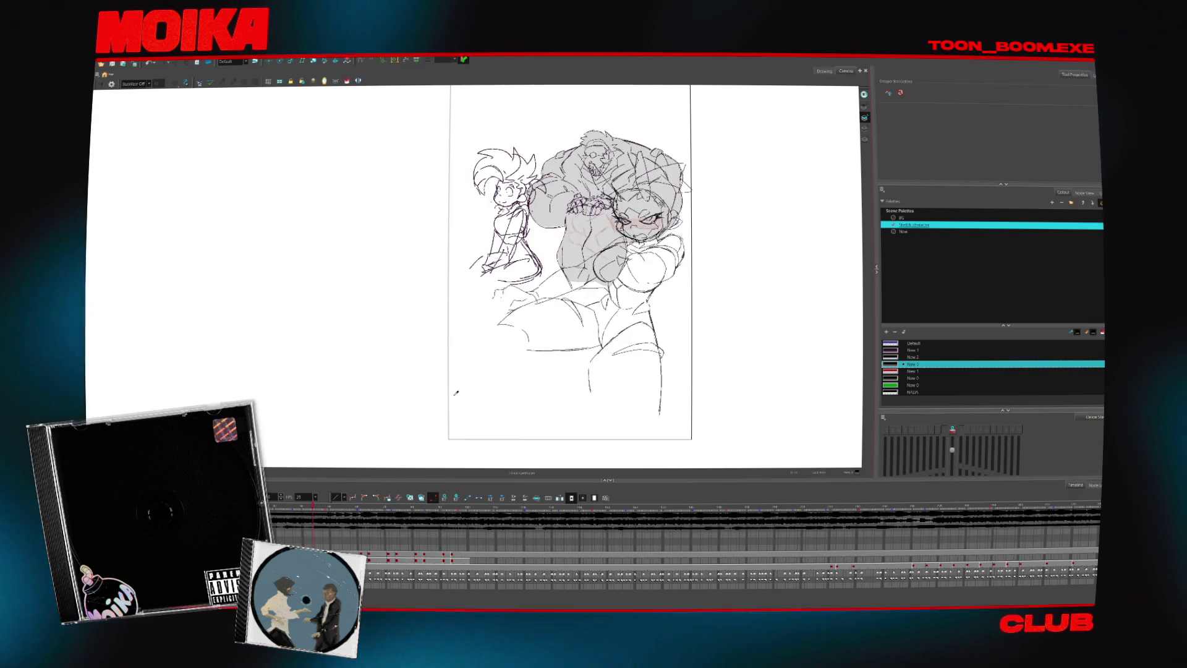
left_click(413, 510)
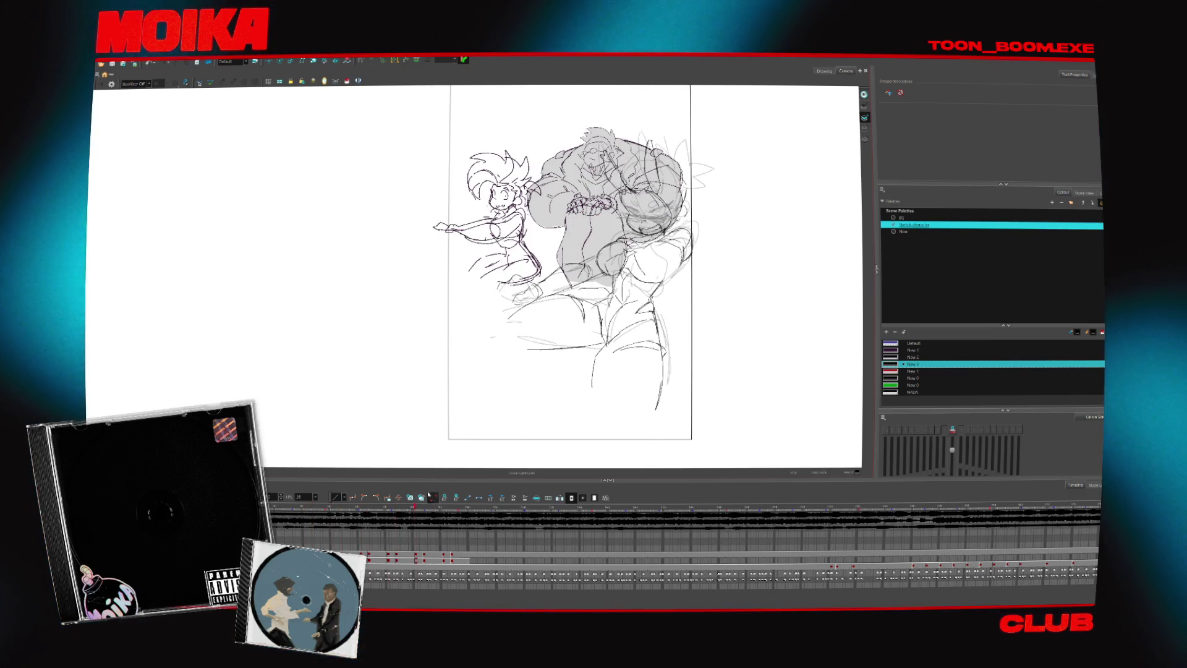
scroll(512, 342, "up", 3)
scroll(512, 342, "down", 1)
key("Return")
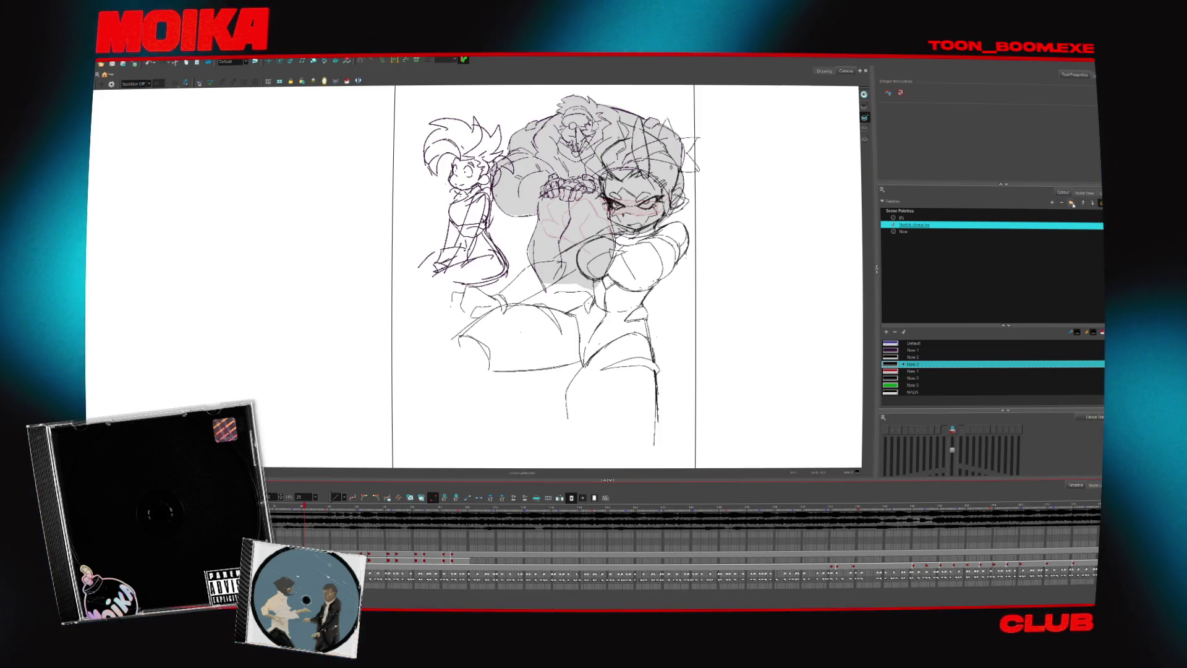
left_click(1085, 192)
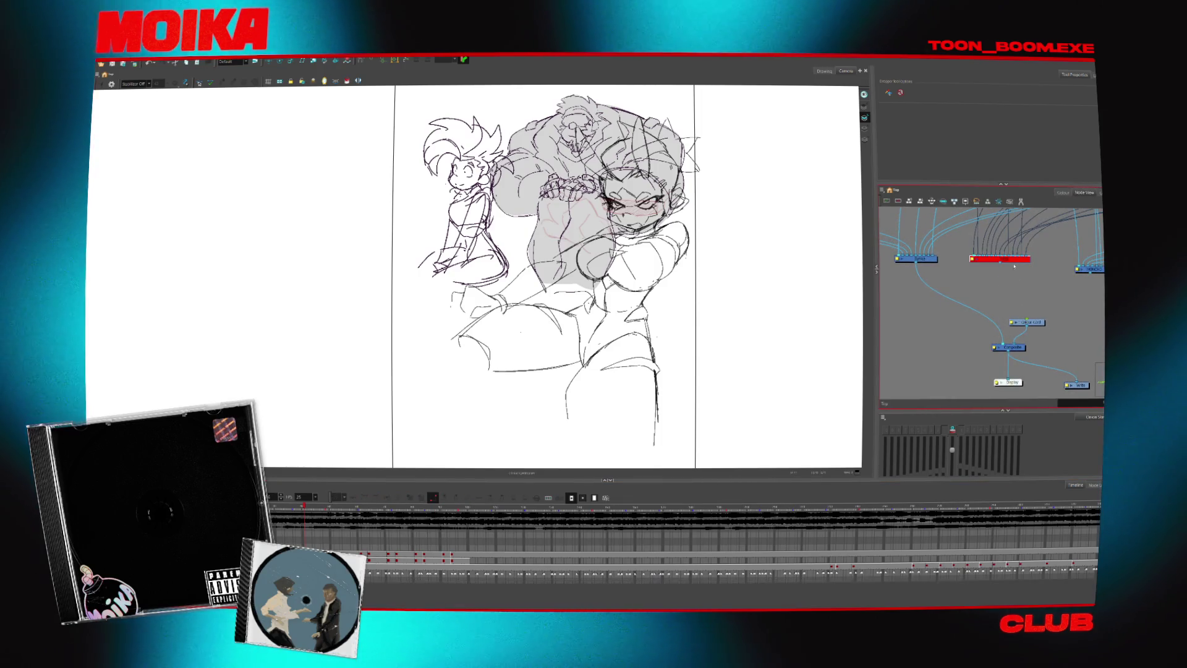
- Move the stray red node from the graph's lower-left into the right-hand node cluster
scroll(989, 303, "up", 3)
scroll(1008, 335, "down", 5)
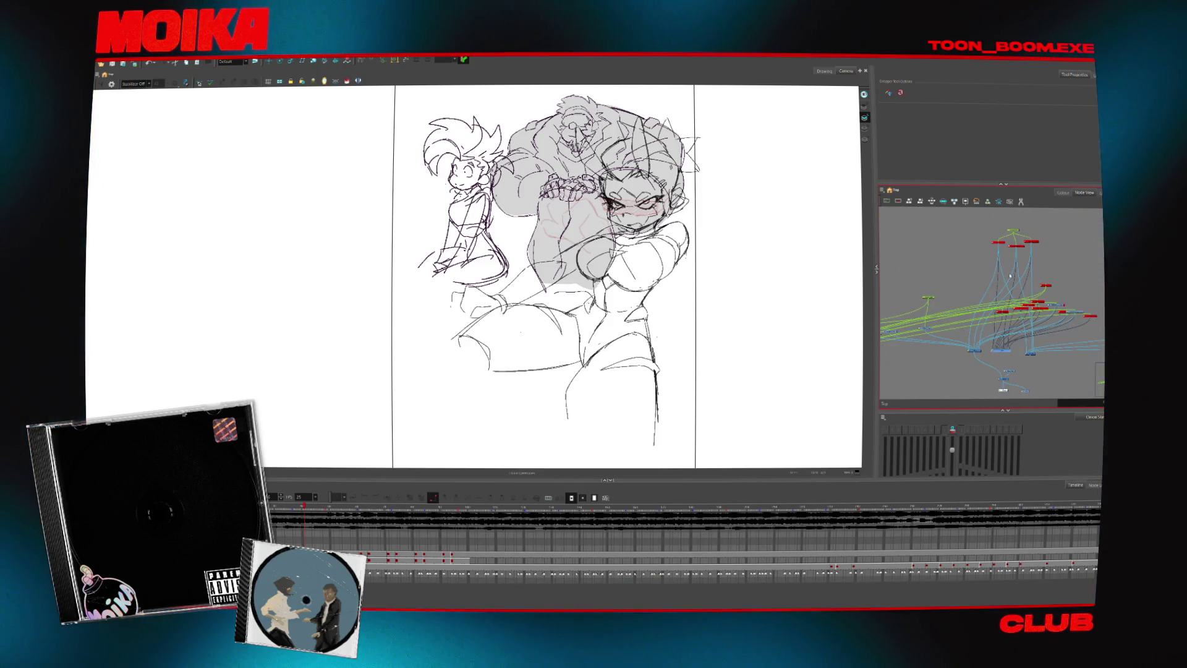
key("d")
key("d")
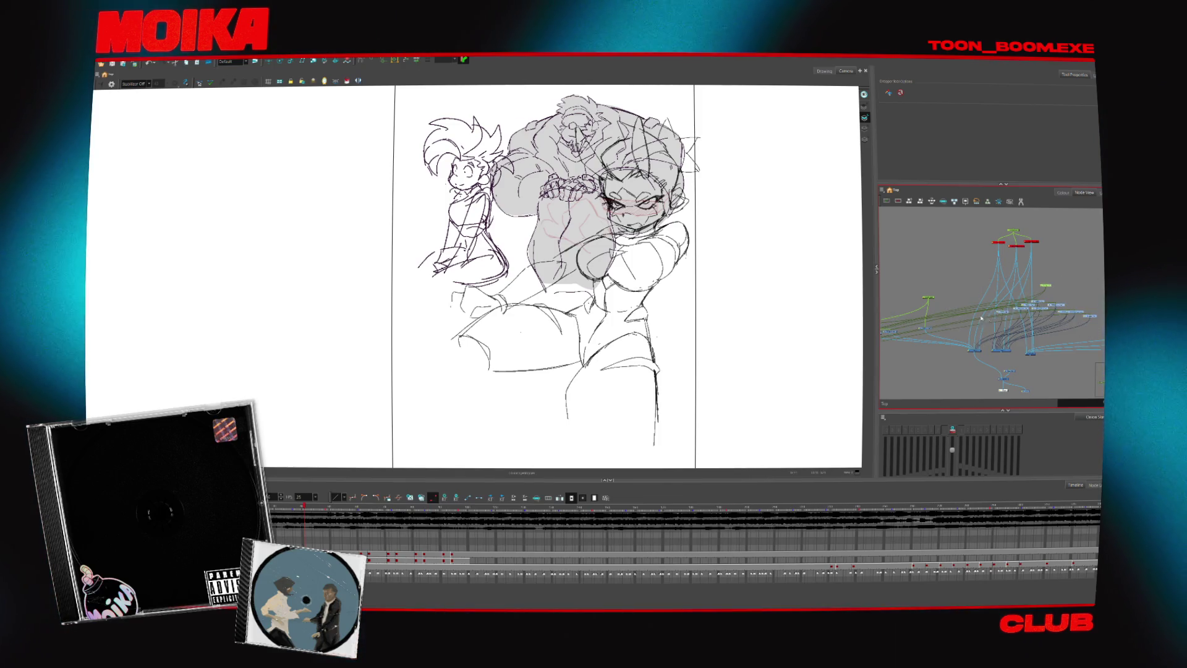
scroll(989, 316, "up", 5)
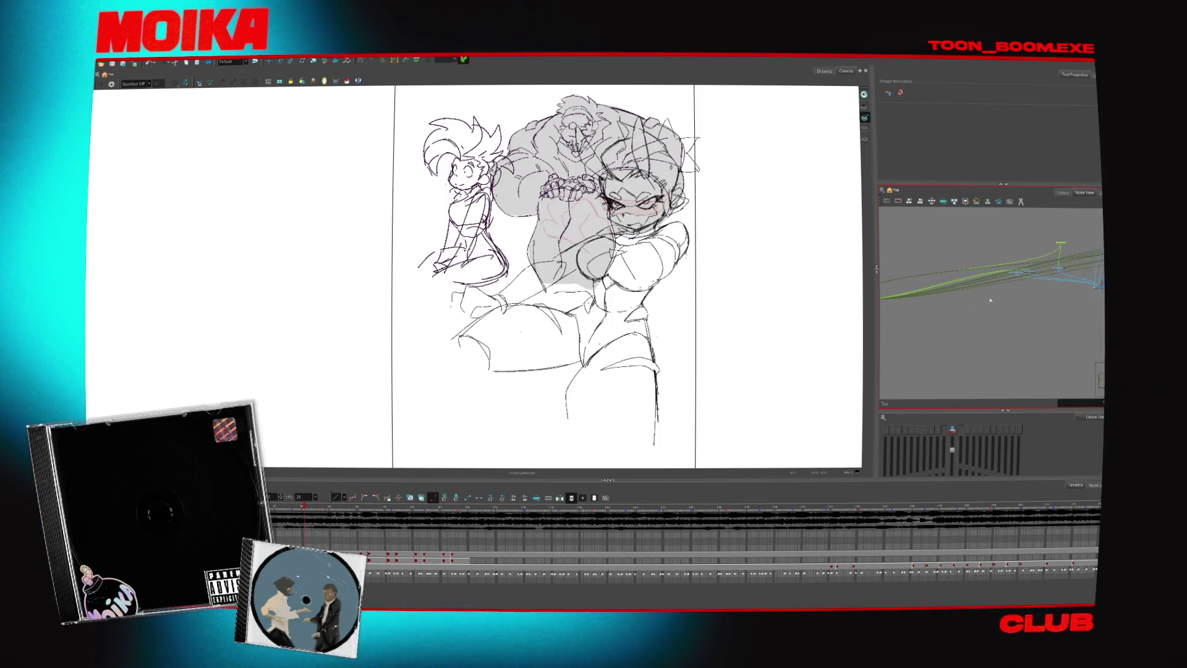
left_click(980, 286)
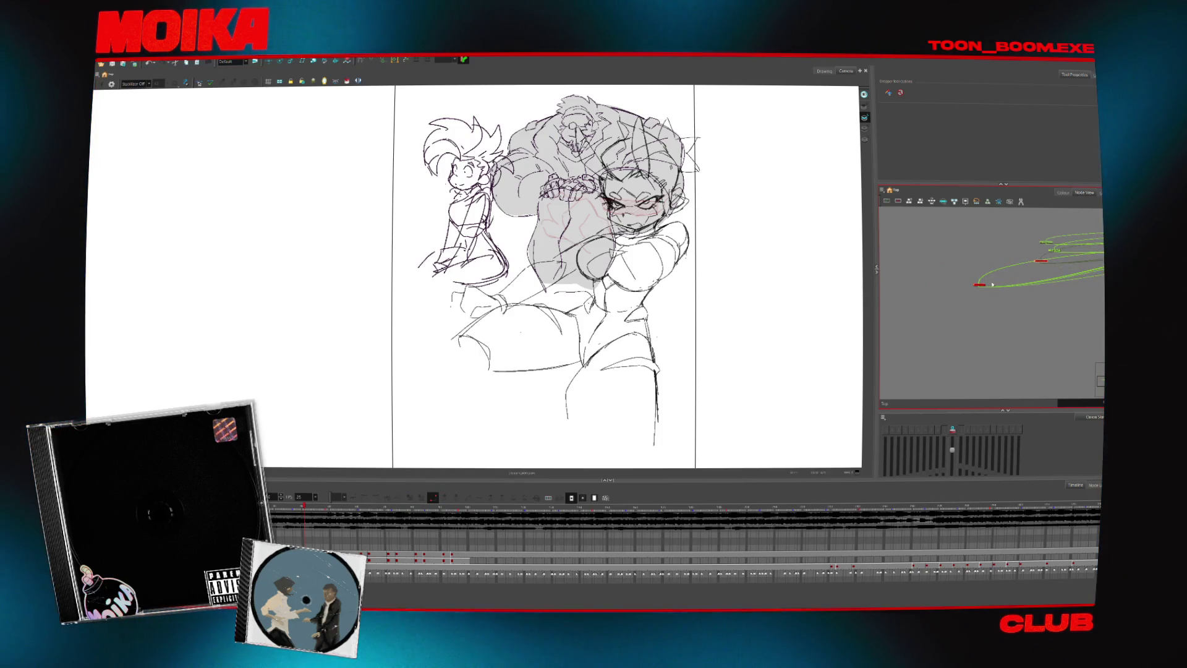
scroll(983, 286, "down", 5)
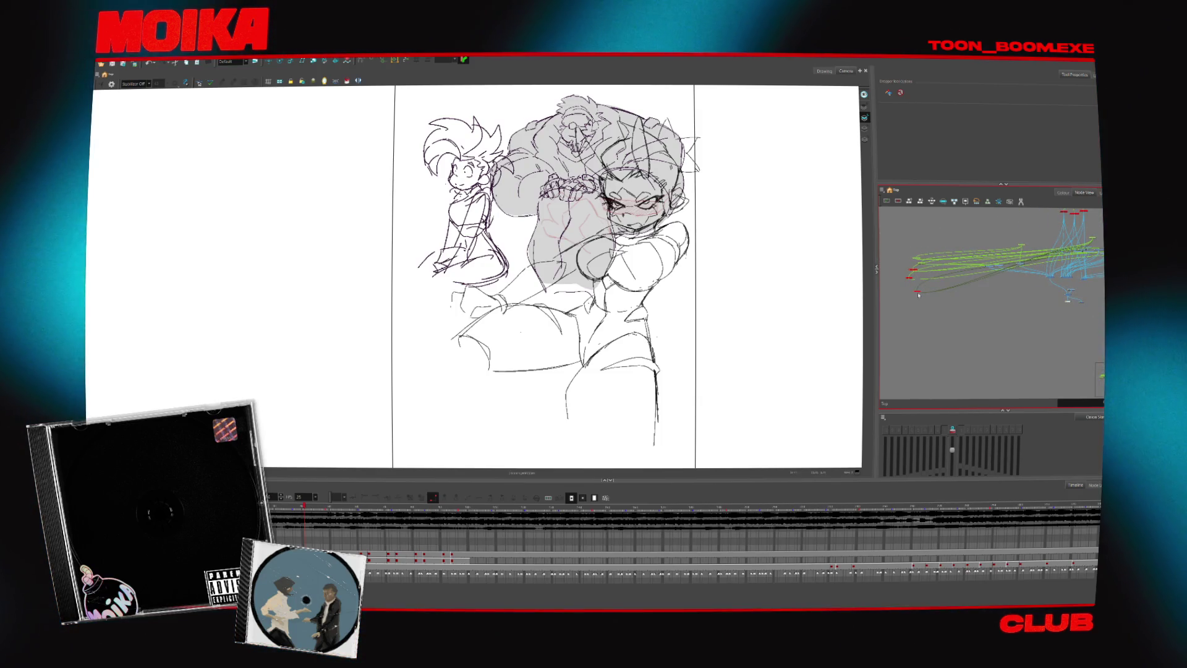
left_click_drag(918, 294, 1080, 242)
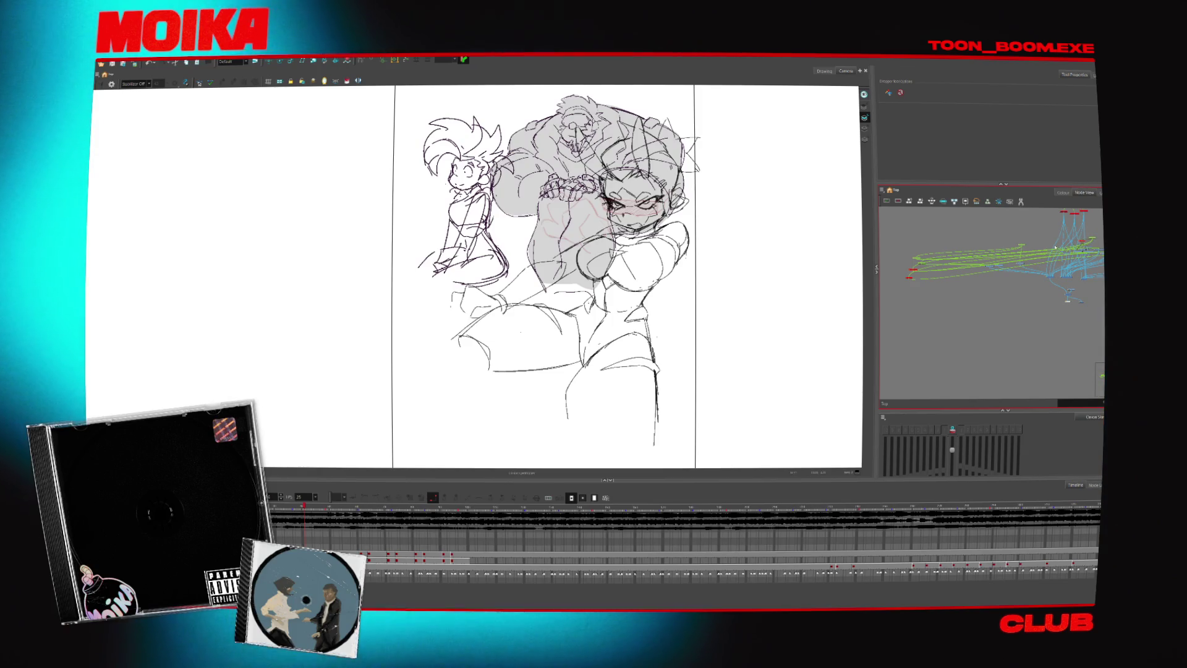
left_click_drag(914, 278, 1087, 247)
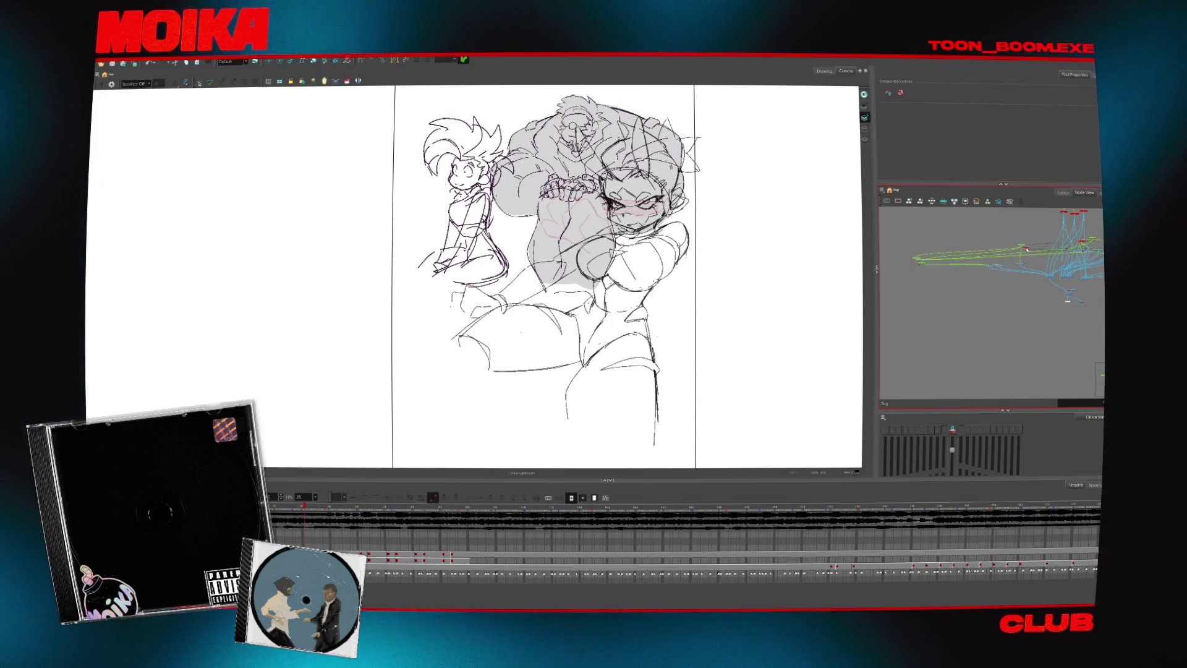
- Frame the red and green nodes, hide the grey brute's drawing, and jump to the girl's next pose
scroll(1034, 281, "up", 5)
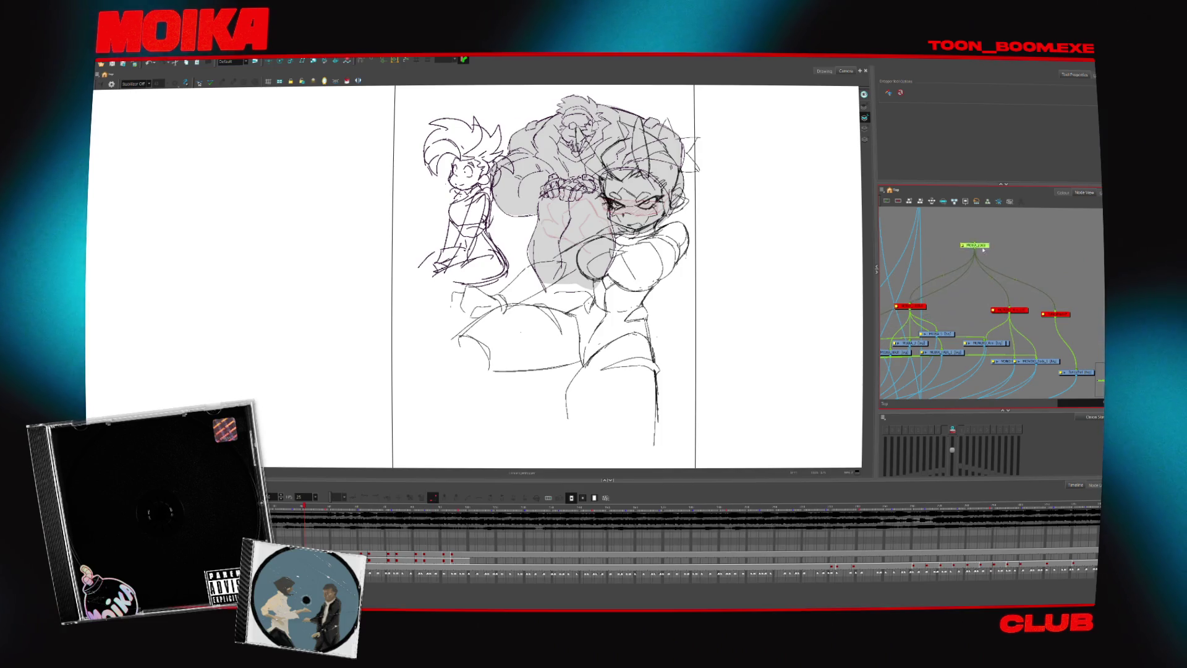
scroll(983, 250, "up", 3)
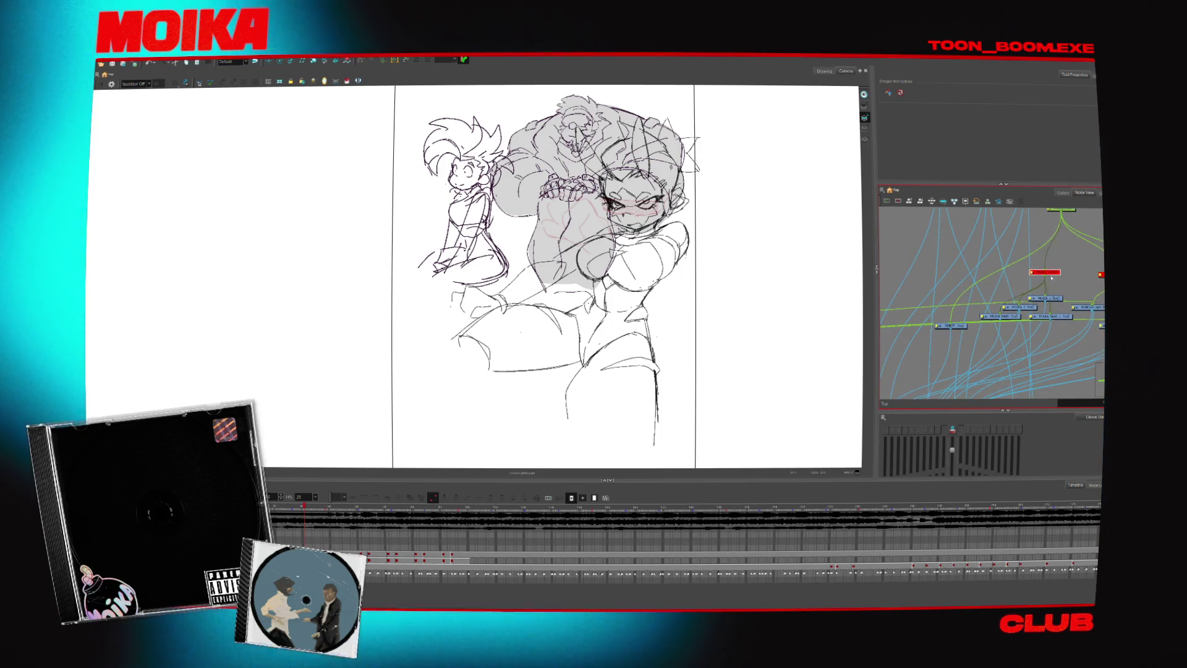
scroll(1029, 261, "down", 2)
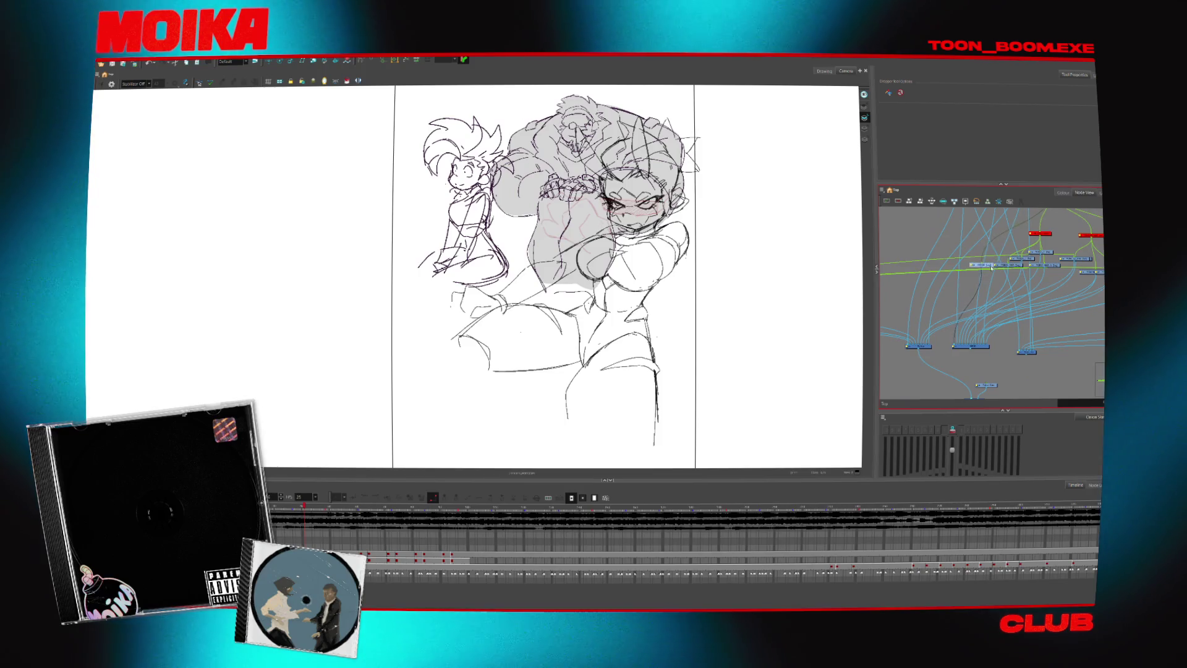
scroll(1016, 305, "down", 1)
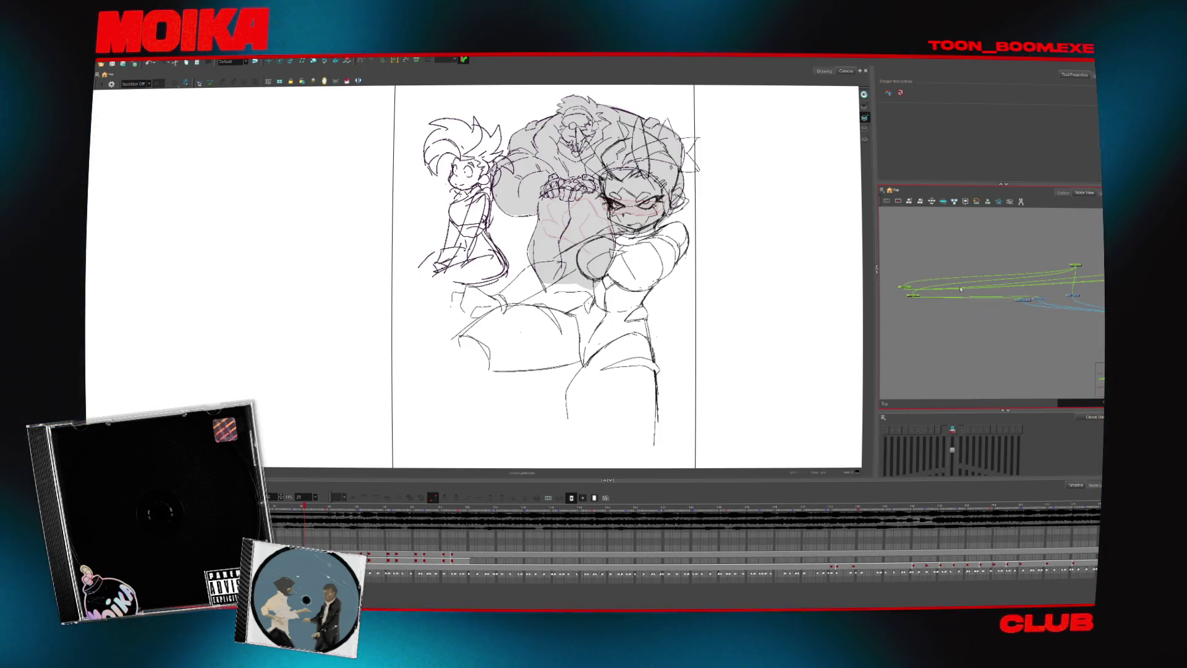
scroll(1076, 245, "down", 2)
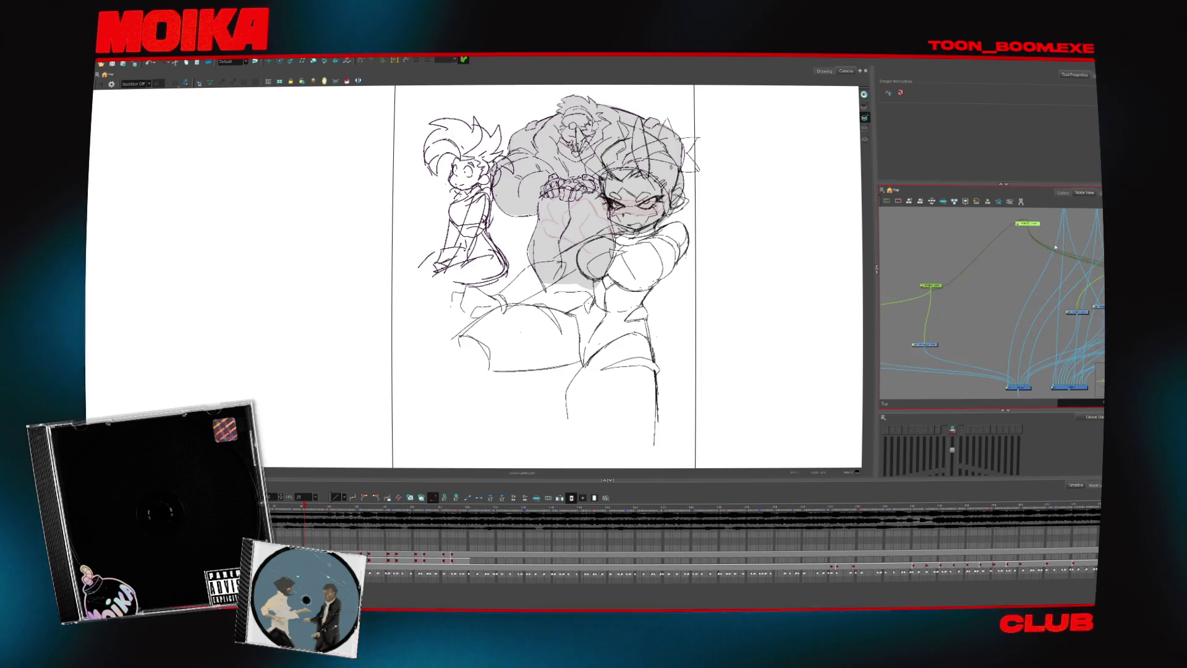
left_click_drag(1013, 253, 1017, 257)
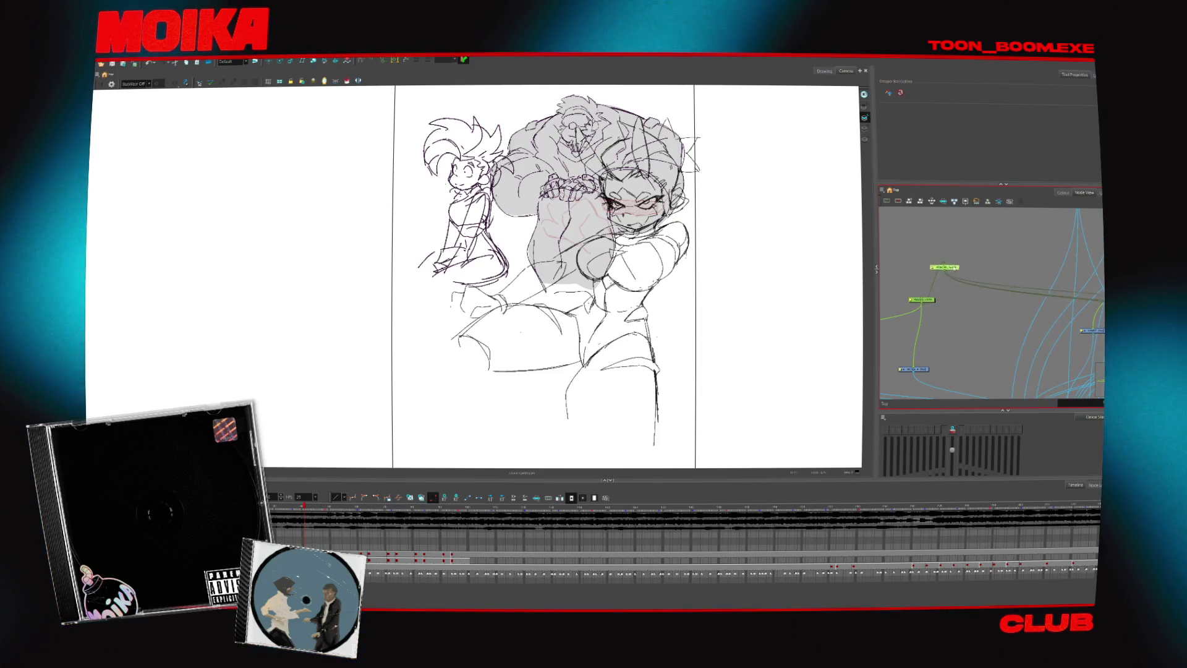
scroll(1035, 303, "down", 2)
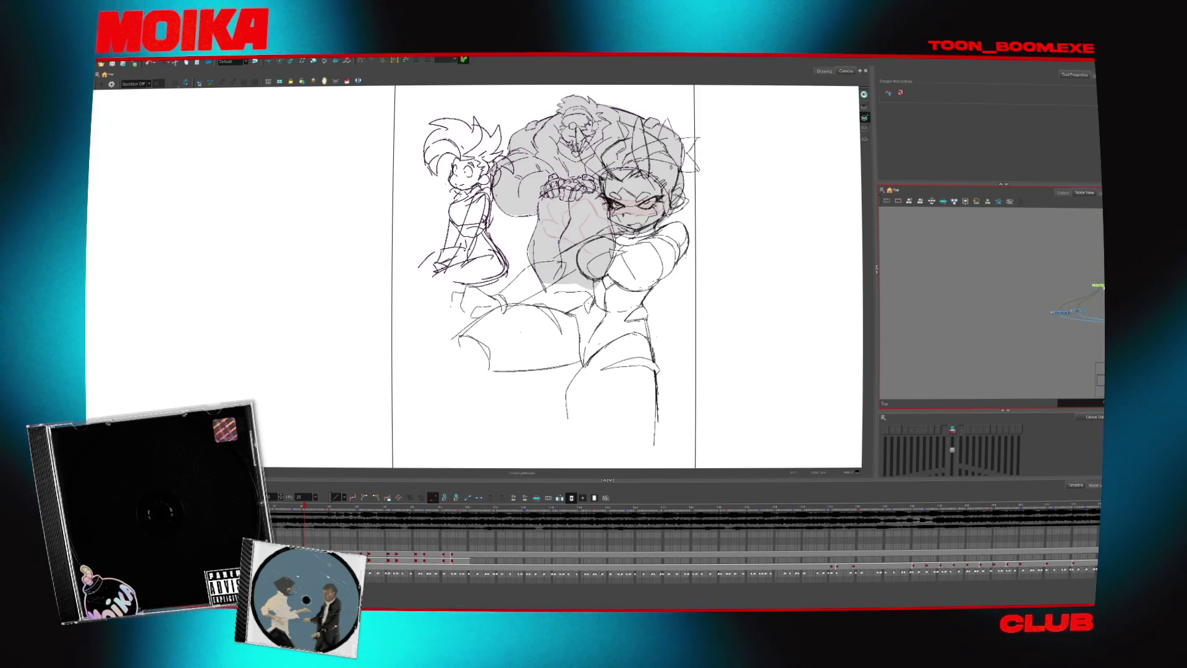
scroll(958, 287, "up", 5)
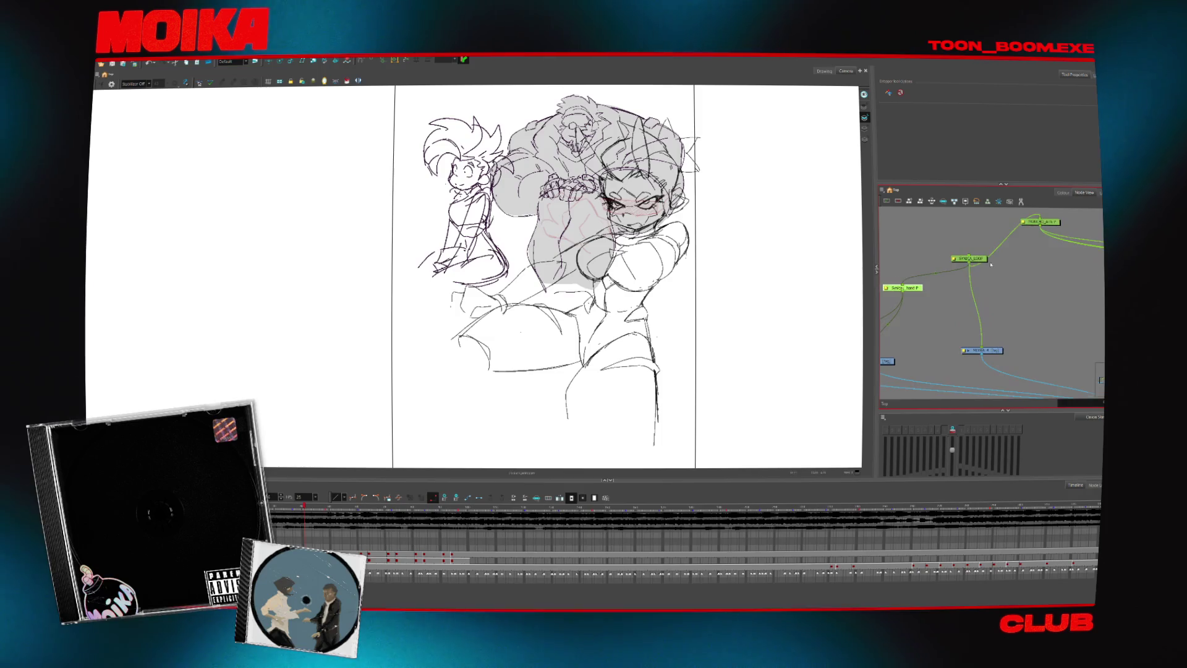
left_click_drag(1061, 272, 968, 278)
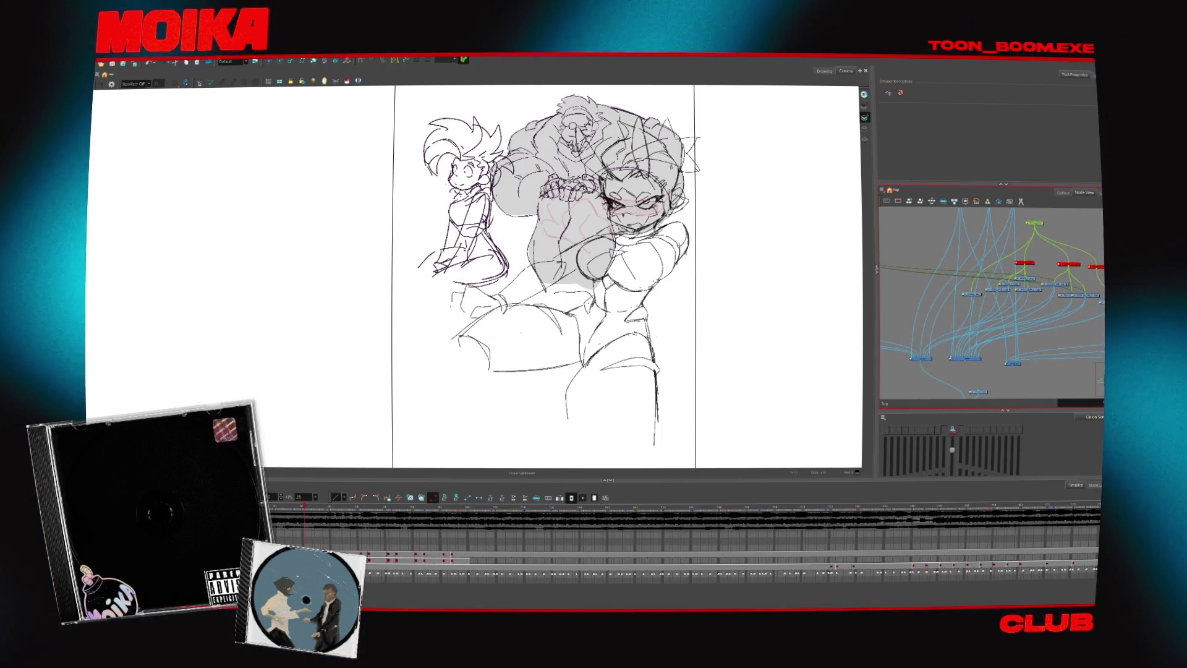
key("d")
key("d")
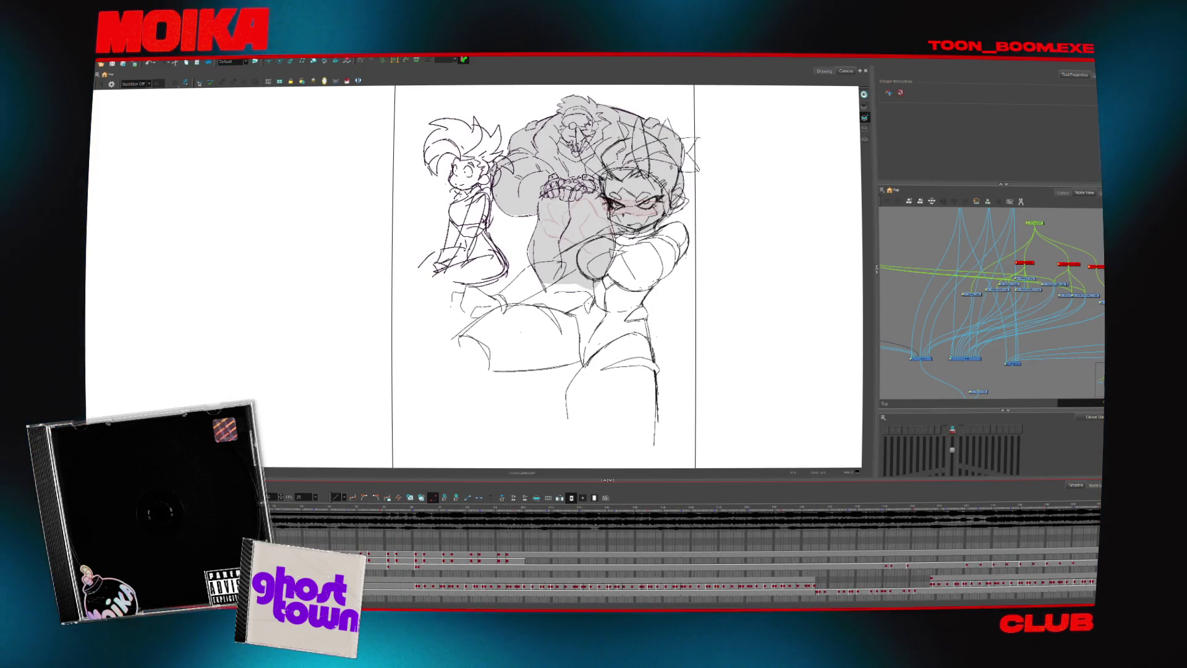
left_click(418, 592)
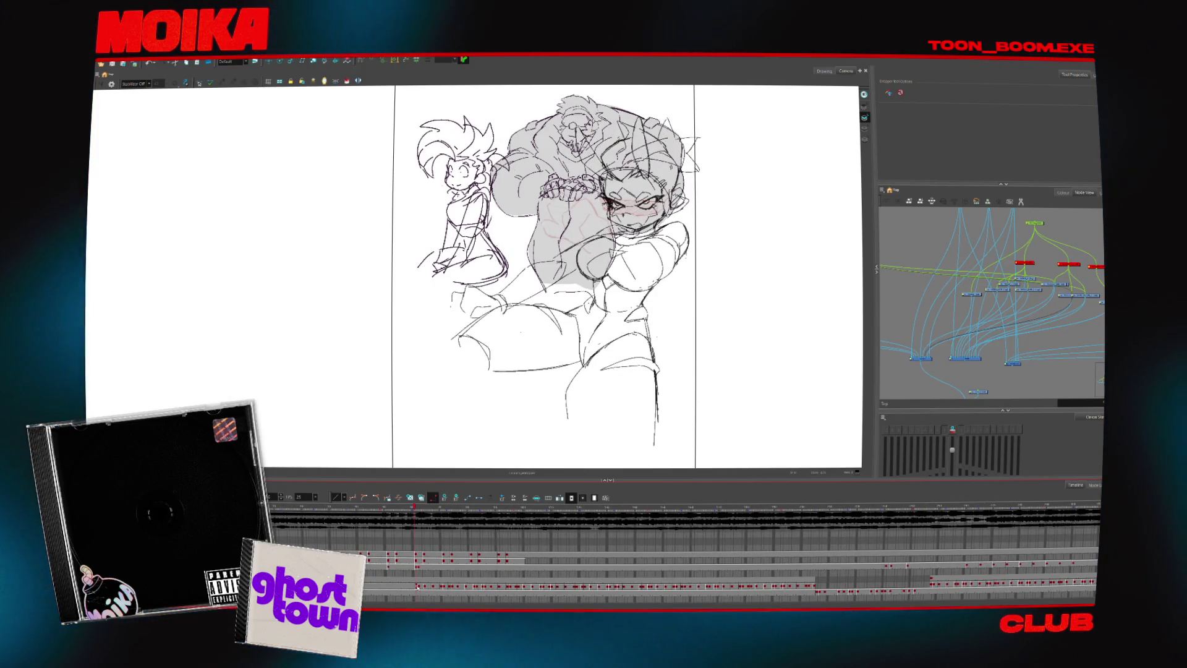
- Scrub the Timeline back and forth through the drawings, stopping on the girl beside the large grey figure
left_click(809, 588, "shift")
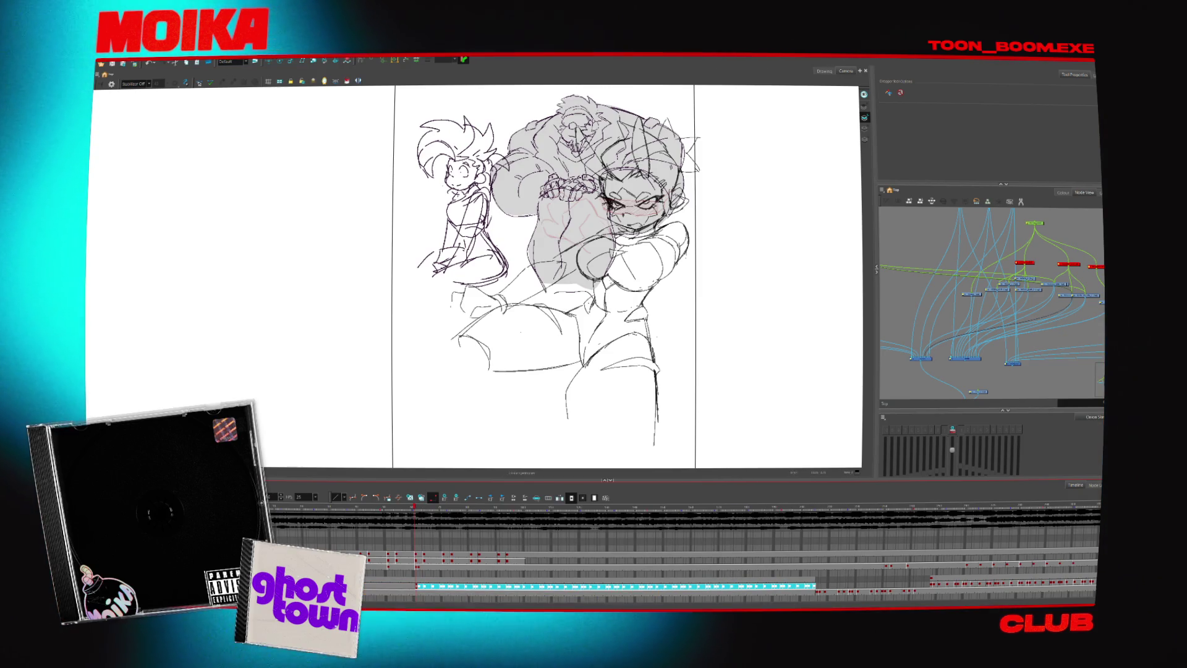
left_click(679, 542)
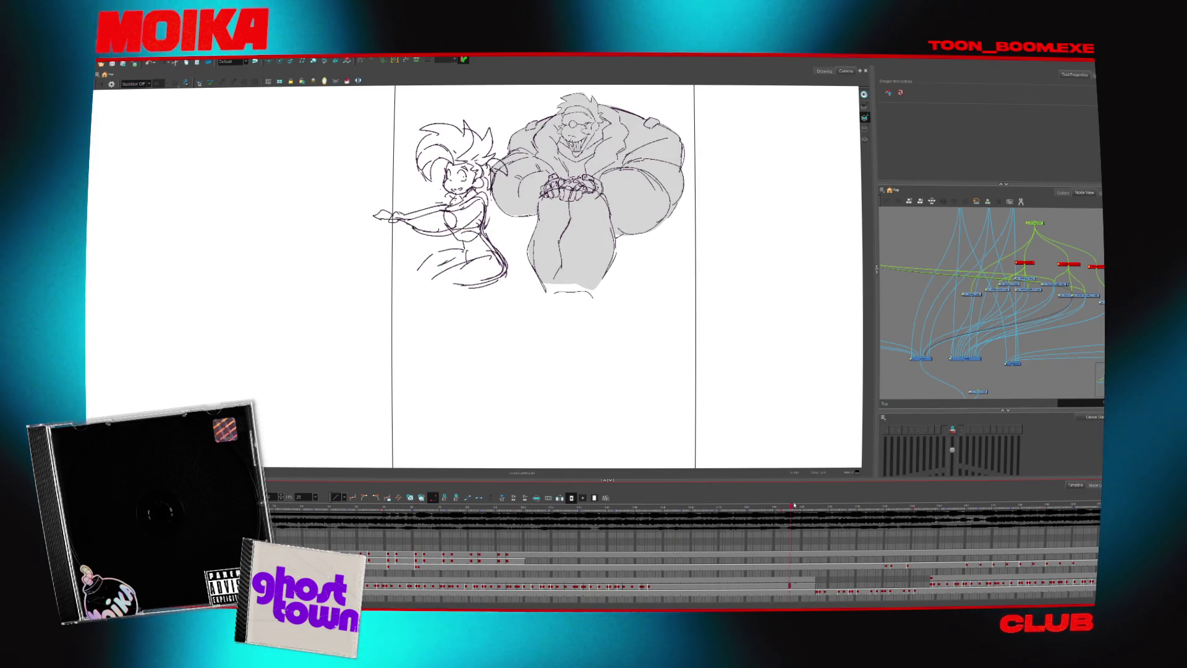
left_click_drag(679, 541, 576, 547)
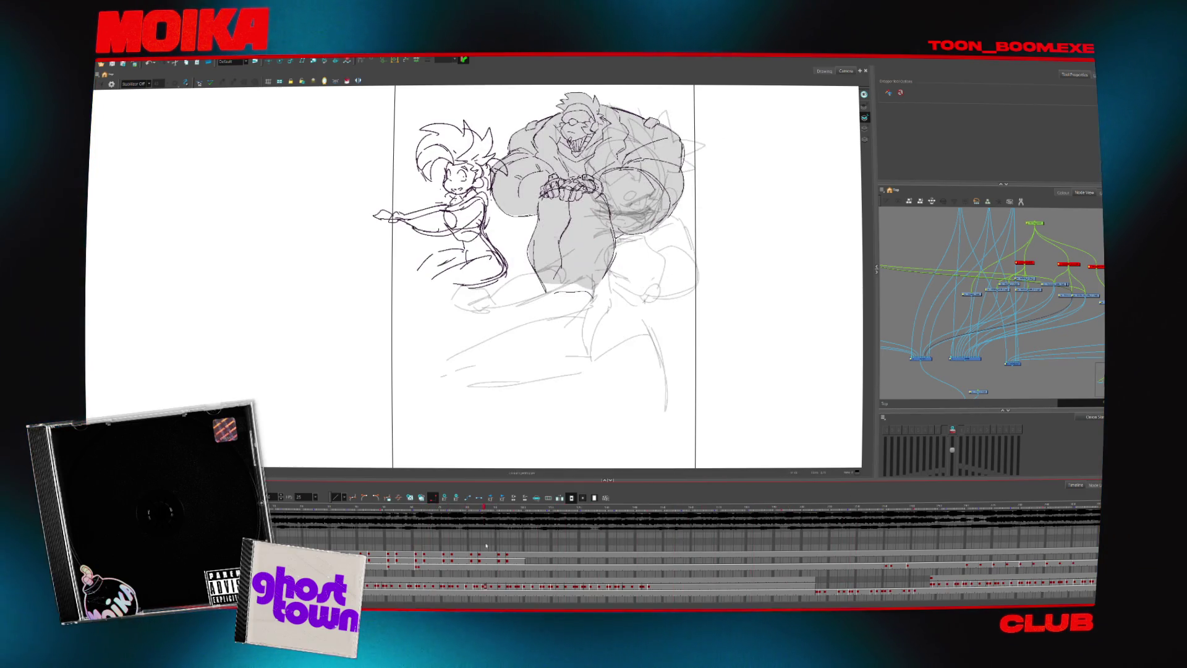
mouse_move(762, 548)
left_mouse_down()
mouse_move(598, 547)
mouse_move(670, 576)
mouse_move(1000, 583)
left_mouse_up()
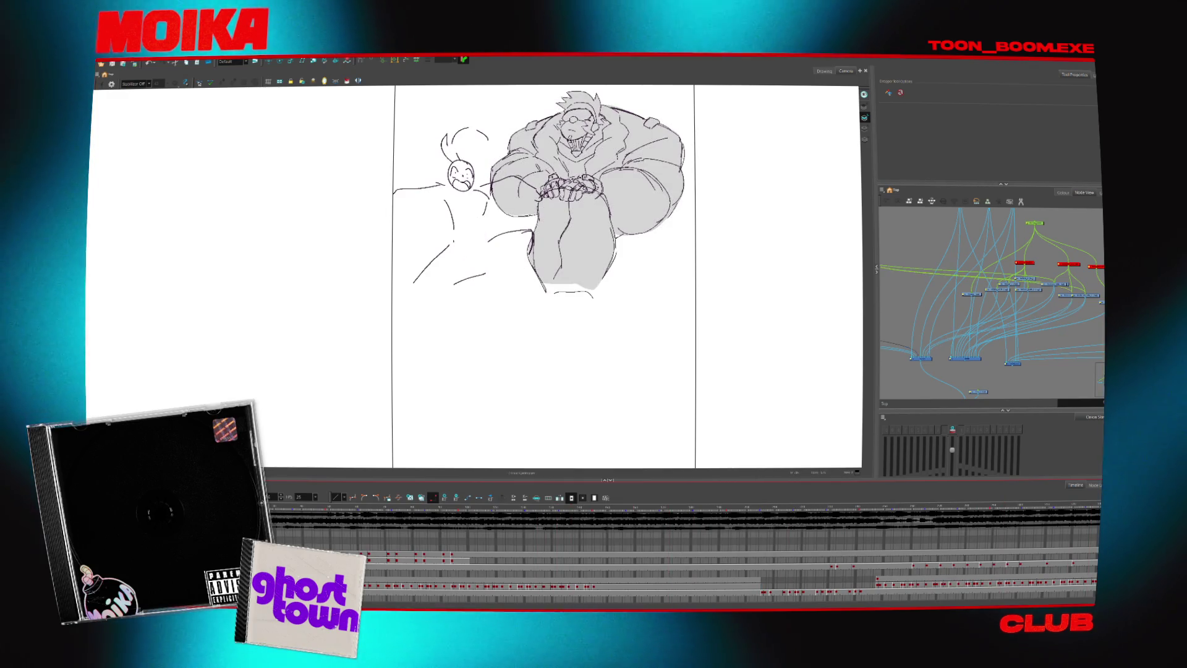
left_click(820, 566)
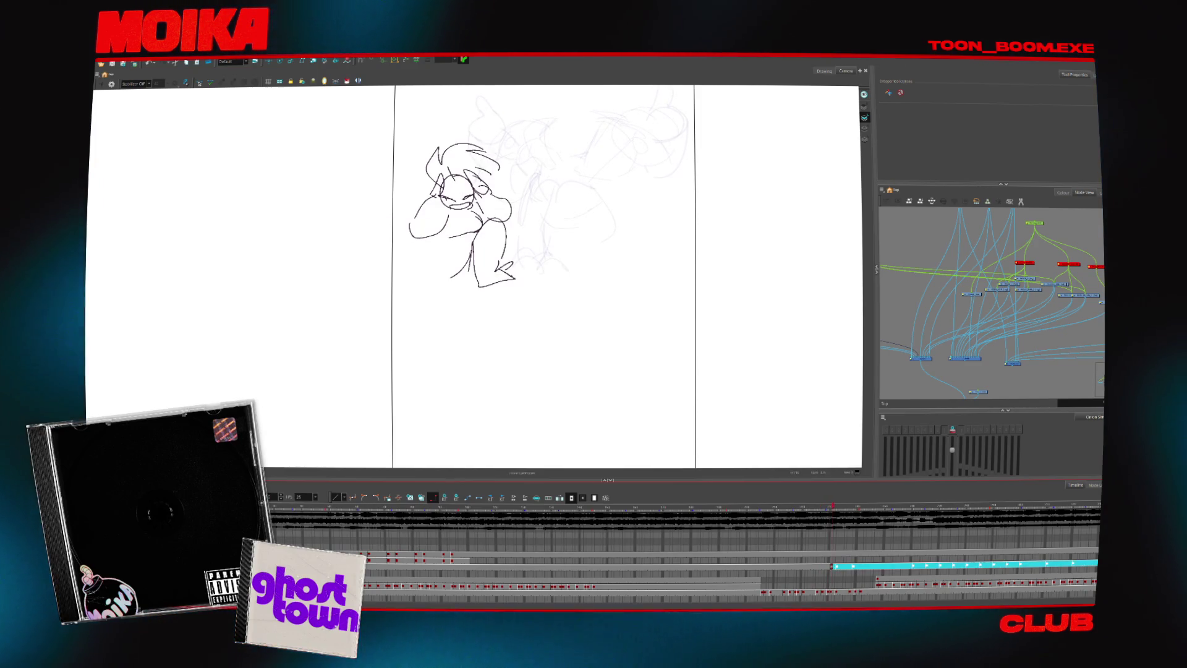
left_click(608, 513)
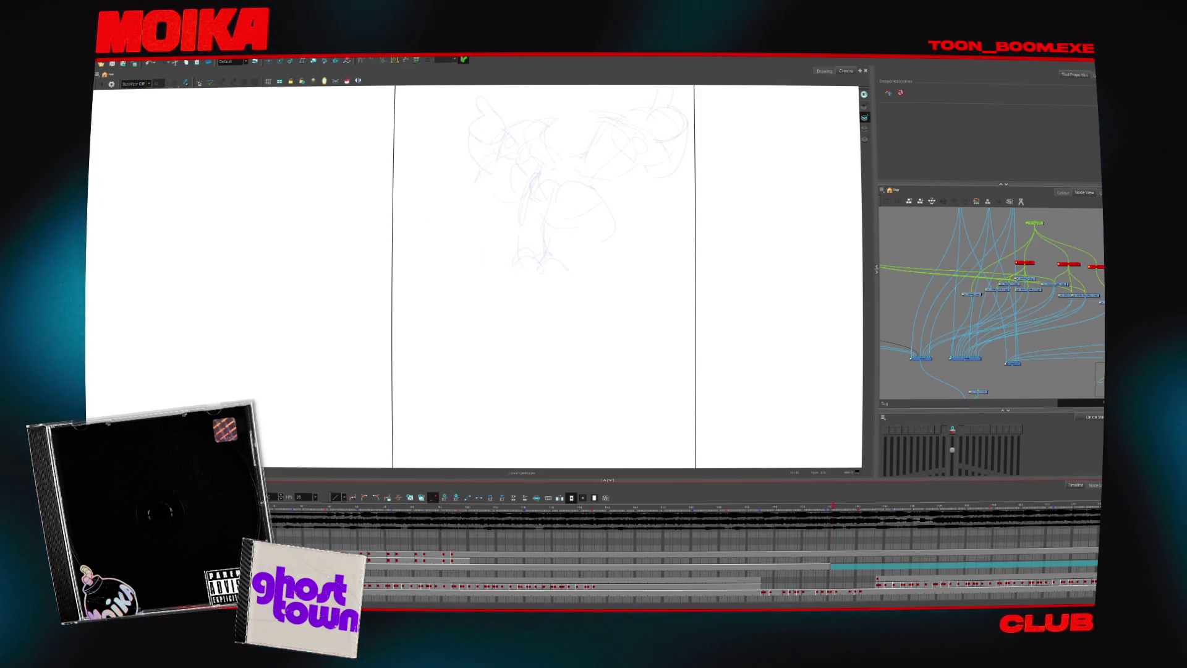
left_click(491, 516)
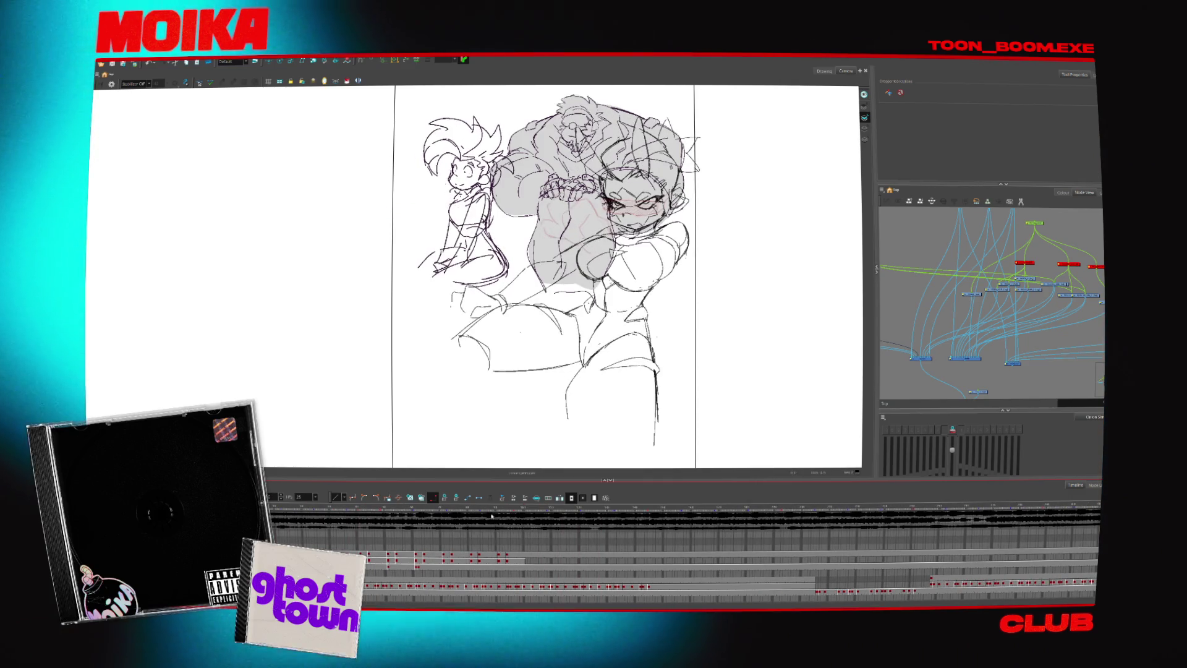
left_click_drag(512, 511, 530, 511)
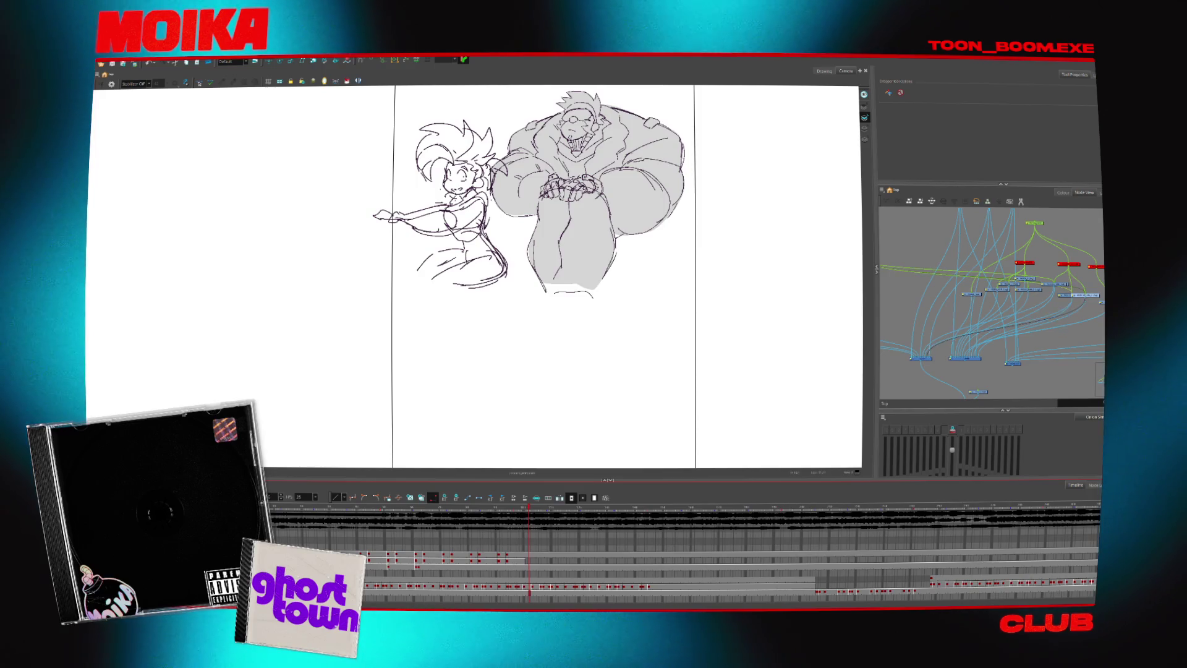
scroll(681, 569, "down", 1)
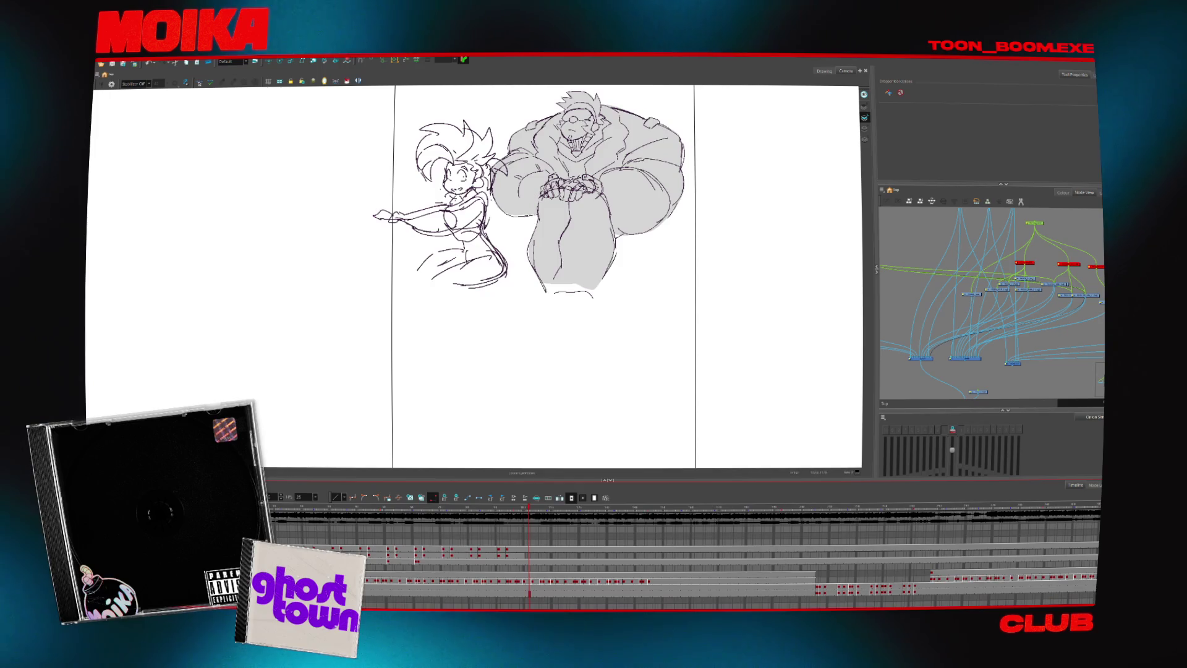
scroll(680, 569, "up", 1)
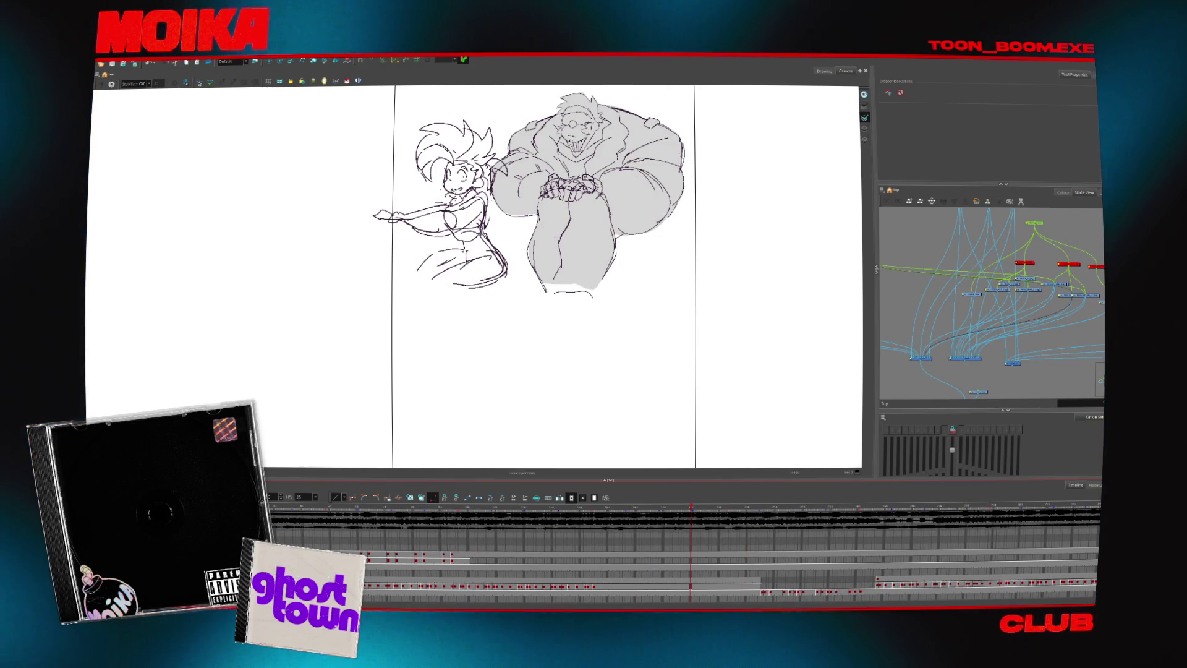
left_click_drag(646, 580, 1095, 581)
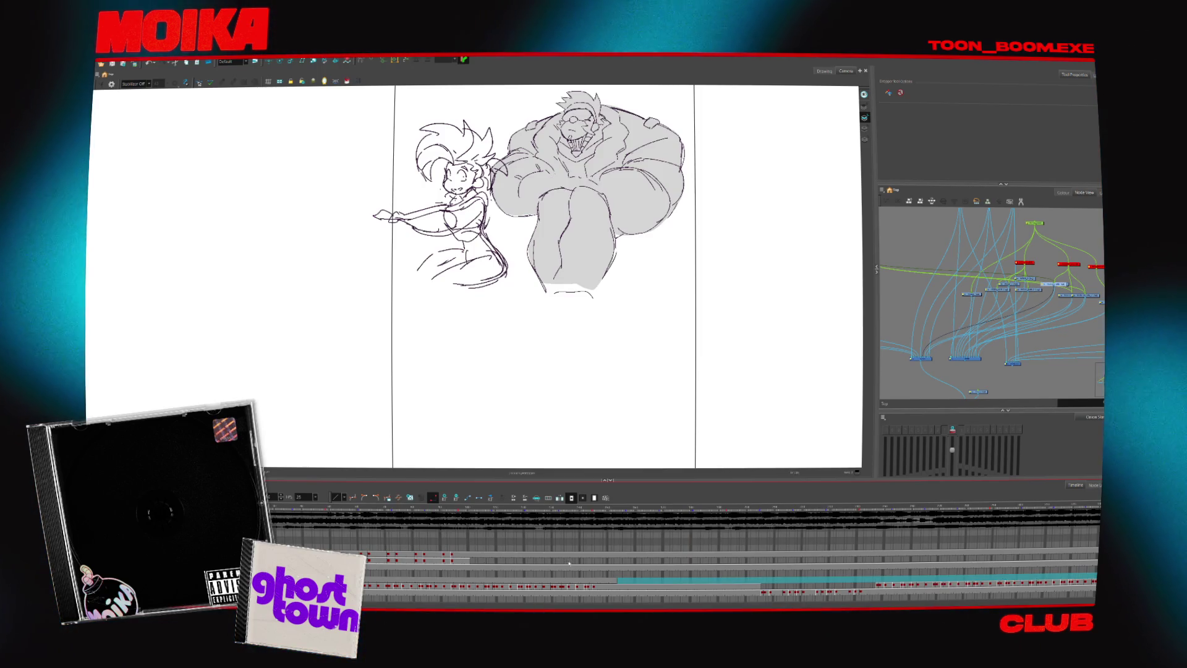
left_click(617, 587)
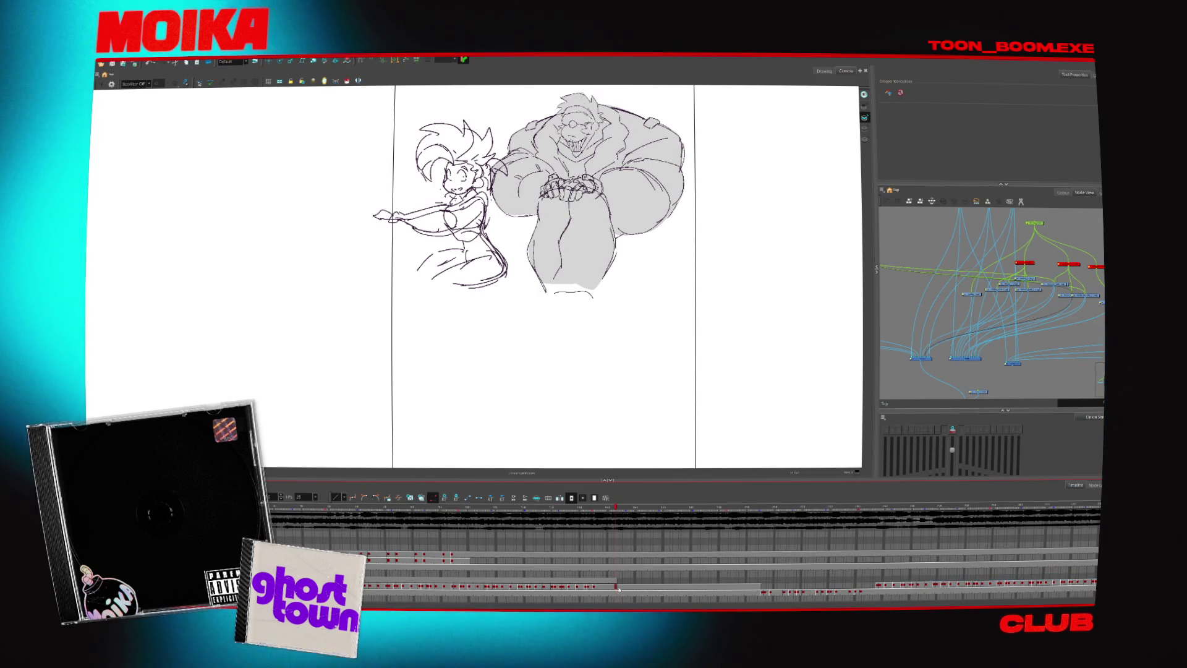
left_click(620, 587)
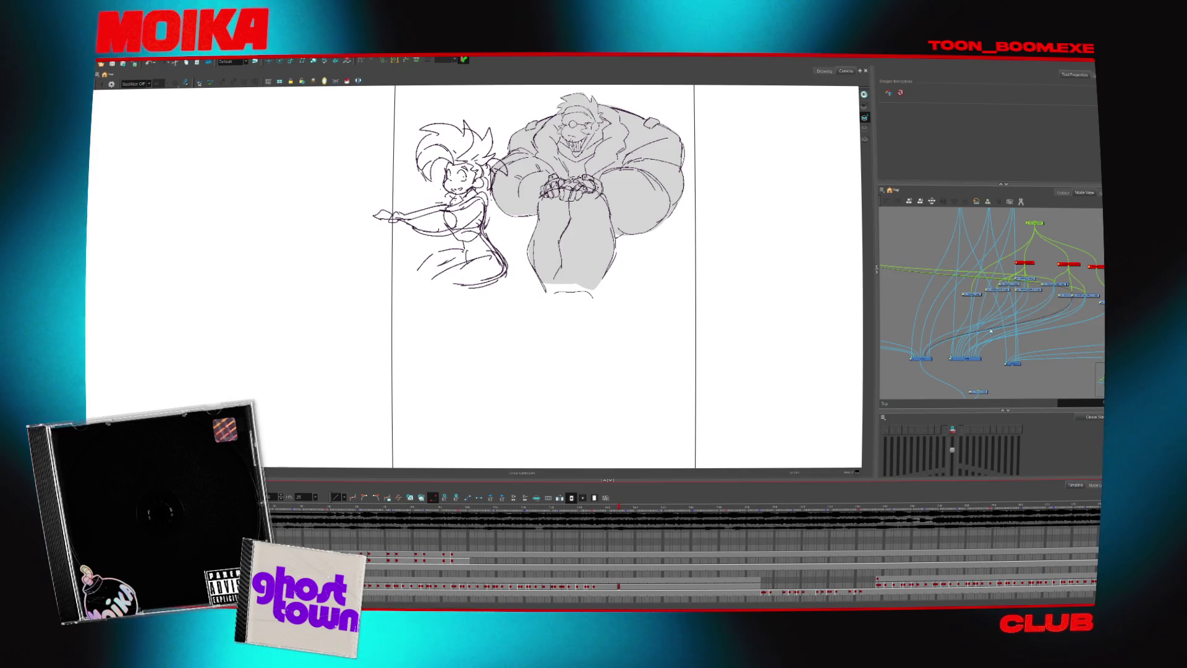
scroll(1002, 325, "down", 2)
scroll(976, 327, "down", 1)
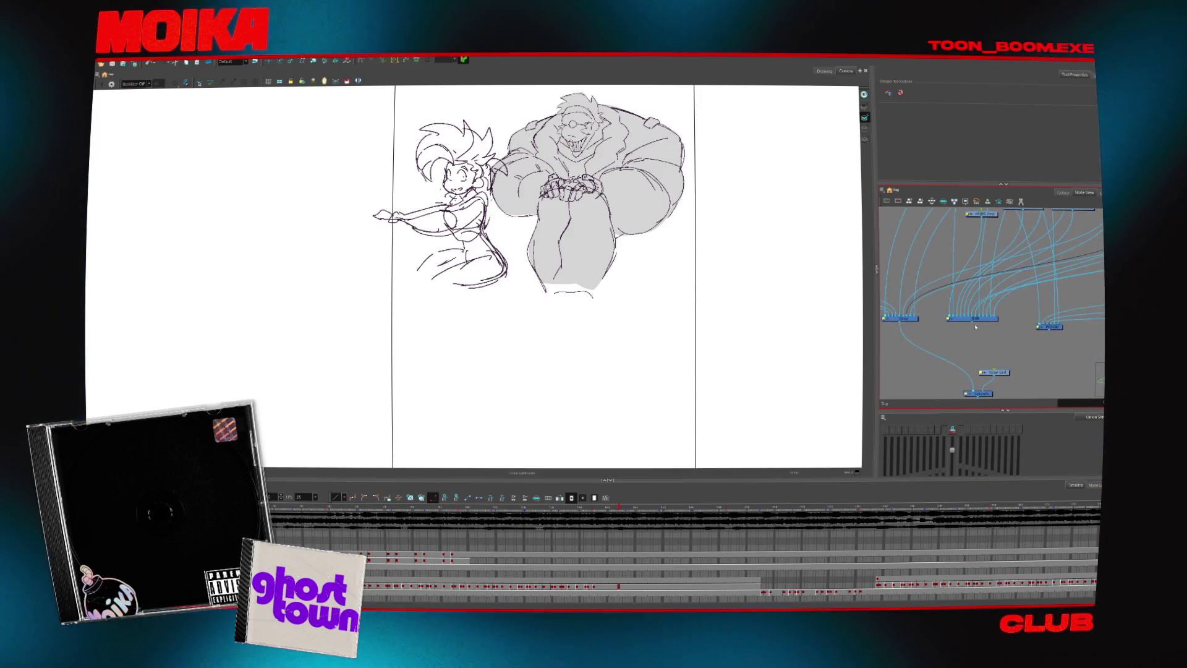
- Show the extra character artwork and go to the frame with the new rough leg lines
left_click(983, 387)
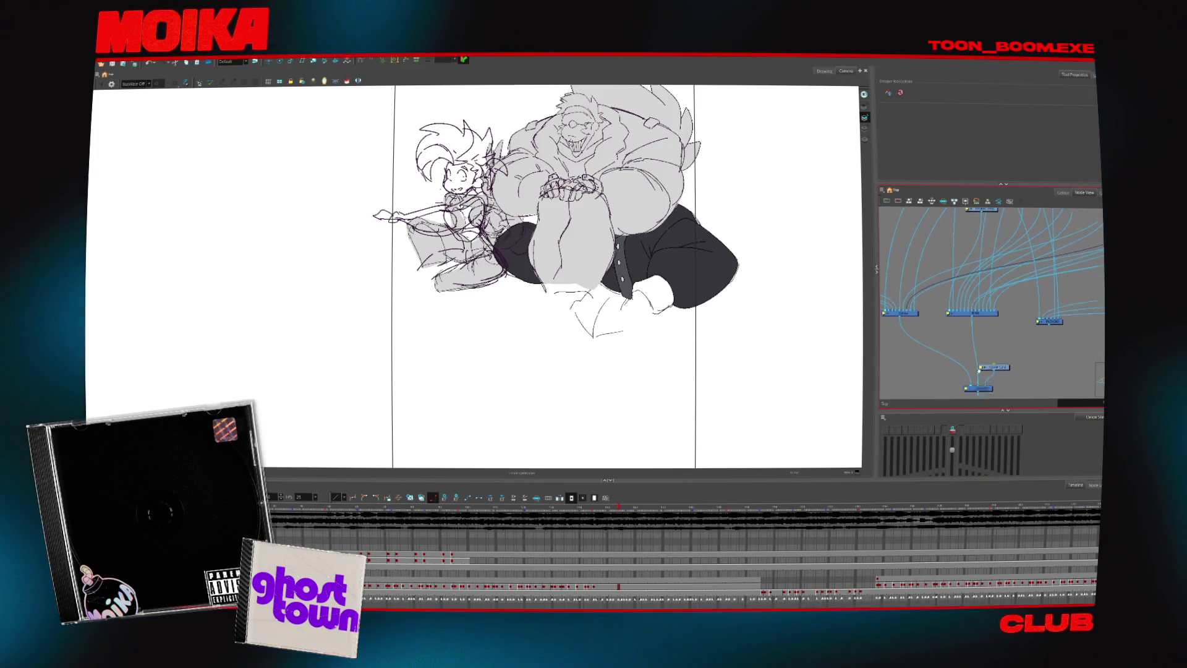
scroll(983, 387, "down", 2)
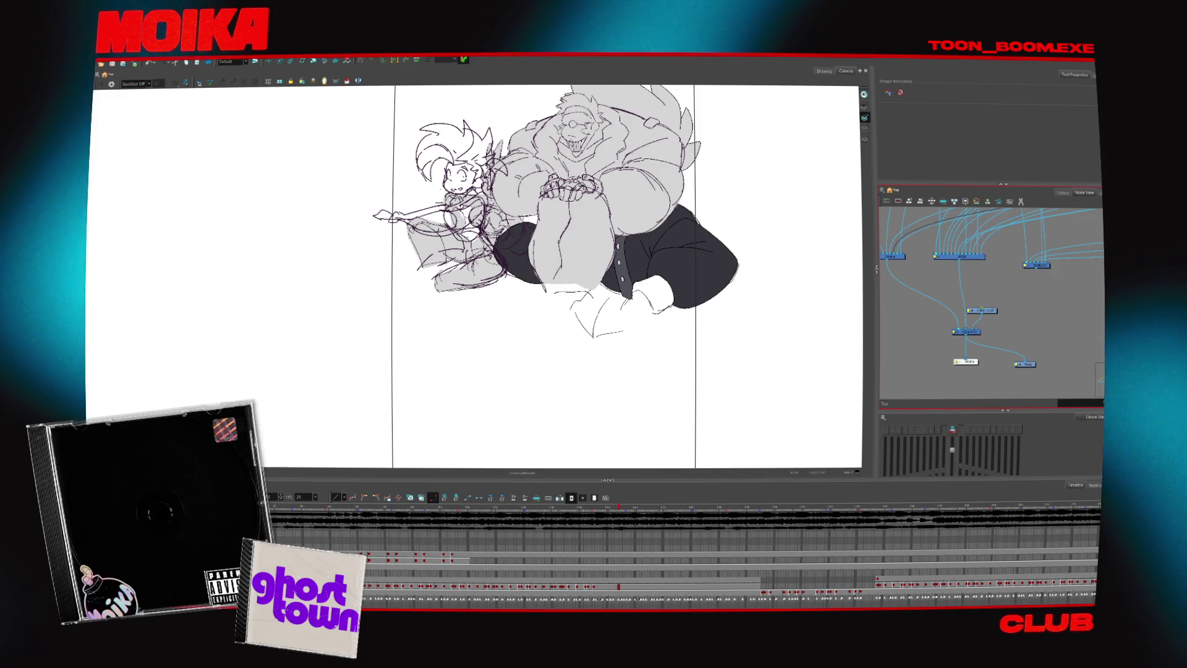
scroll(591, 553, "down", 2)
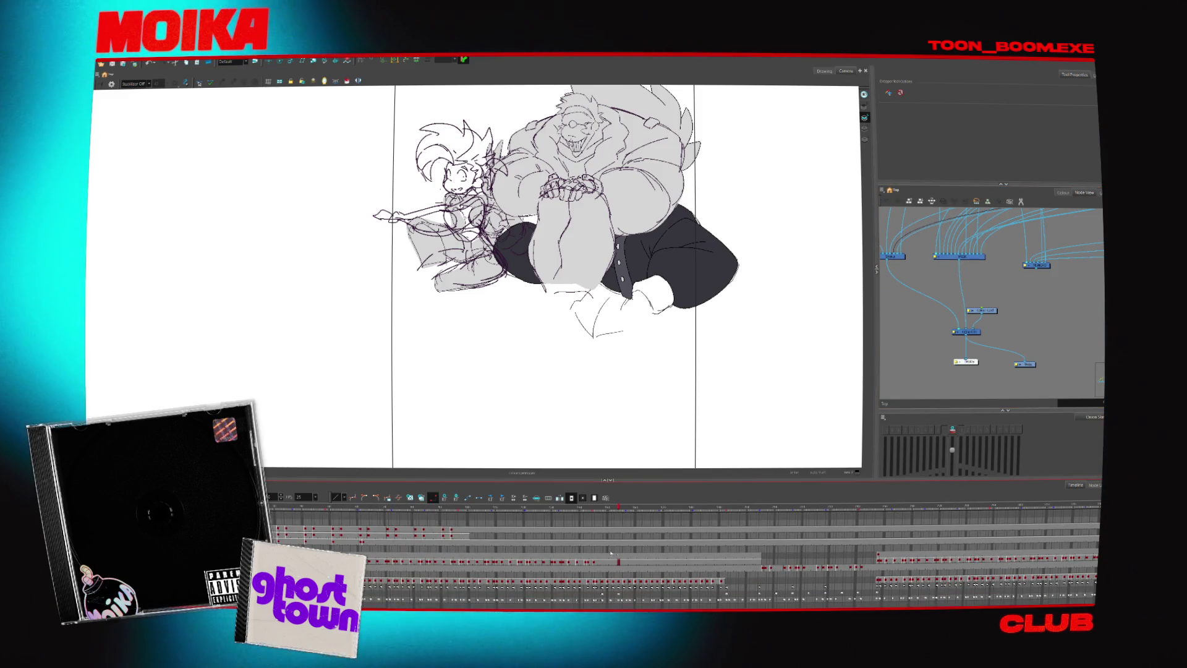
left_click(635, 561)
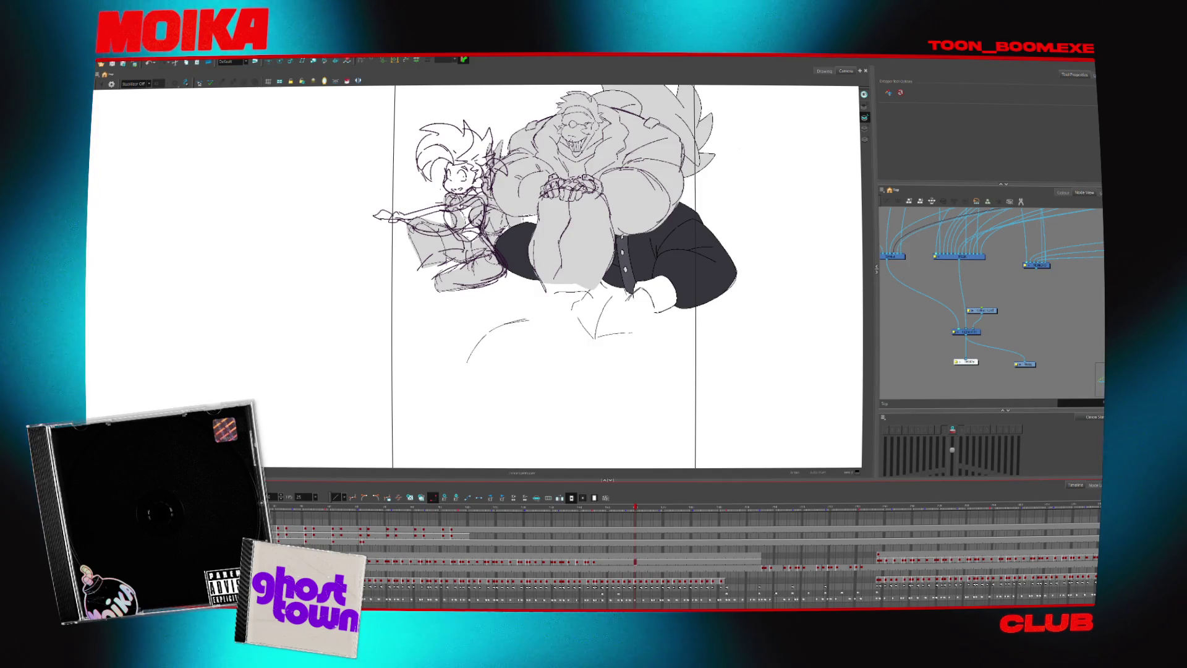
scroll(574, 549, "down", 1)
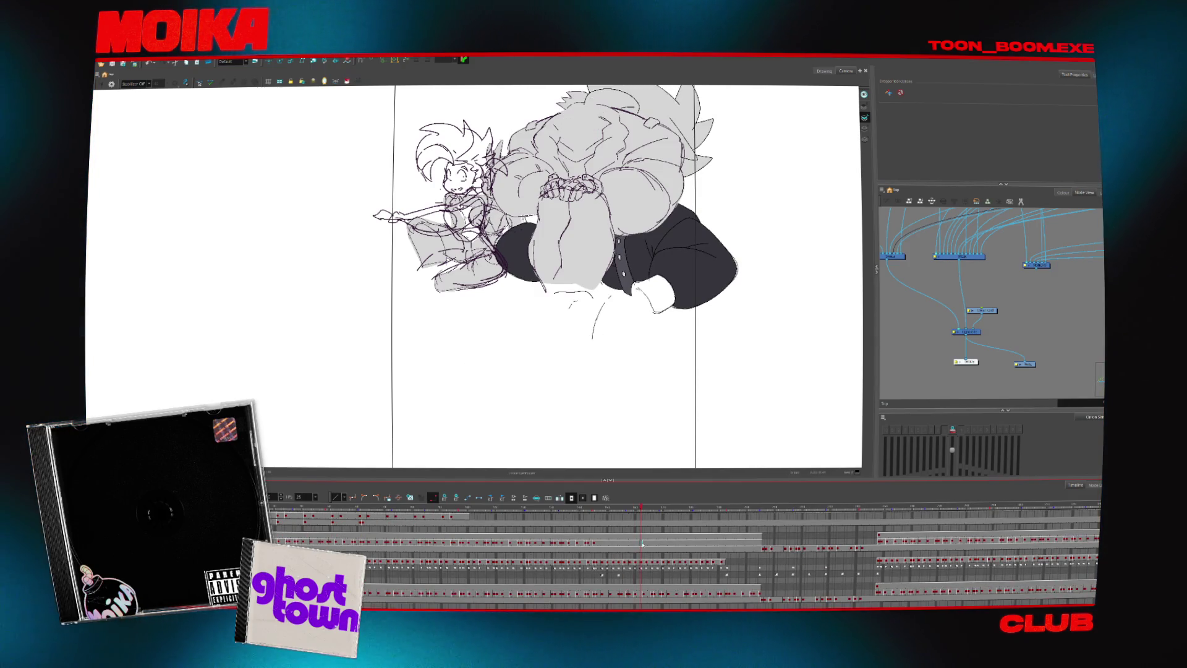
left_click(611, 537)
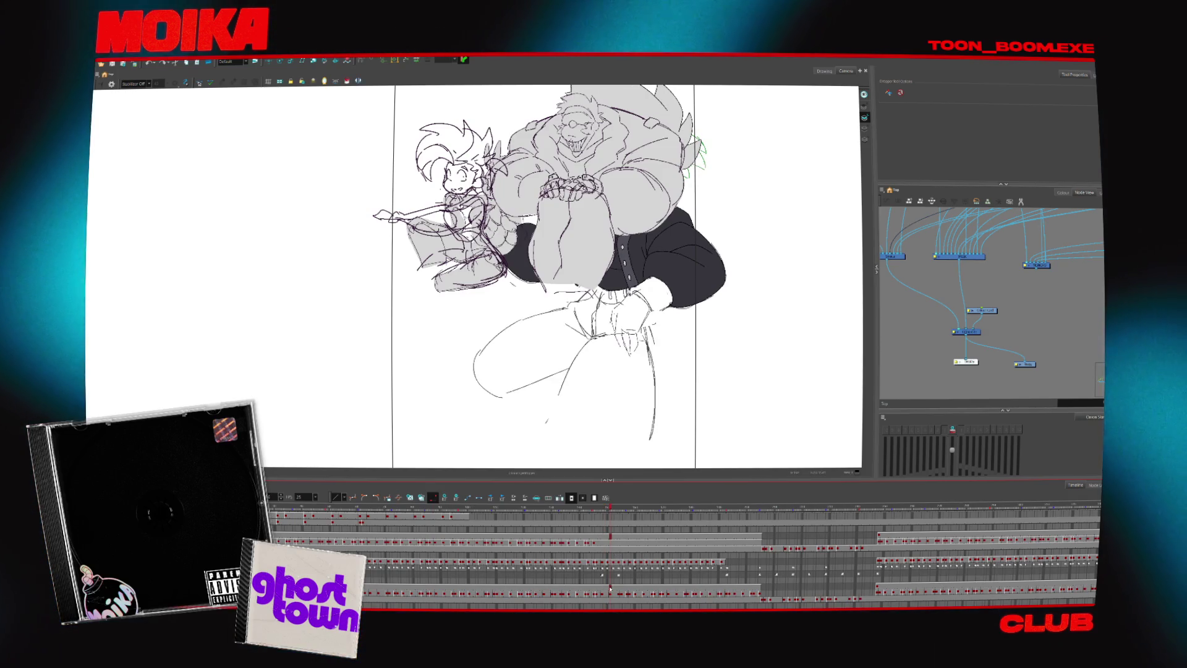
- Select cell ranges on the bottom track and land on the large monster pose frame
left_click(611, 594)
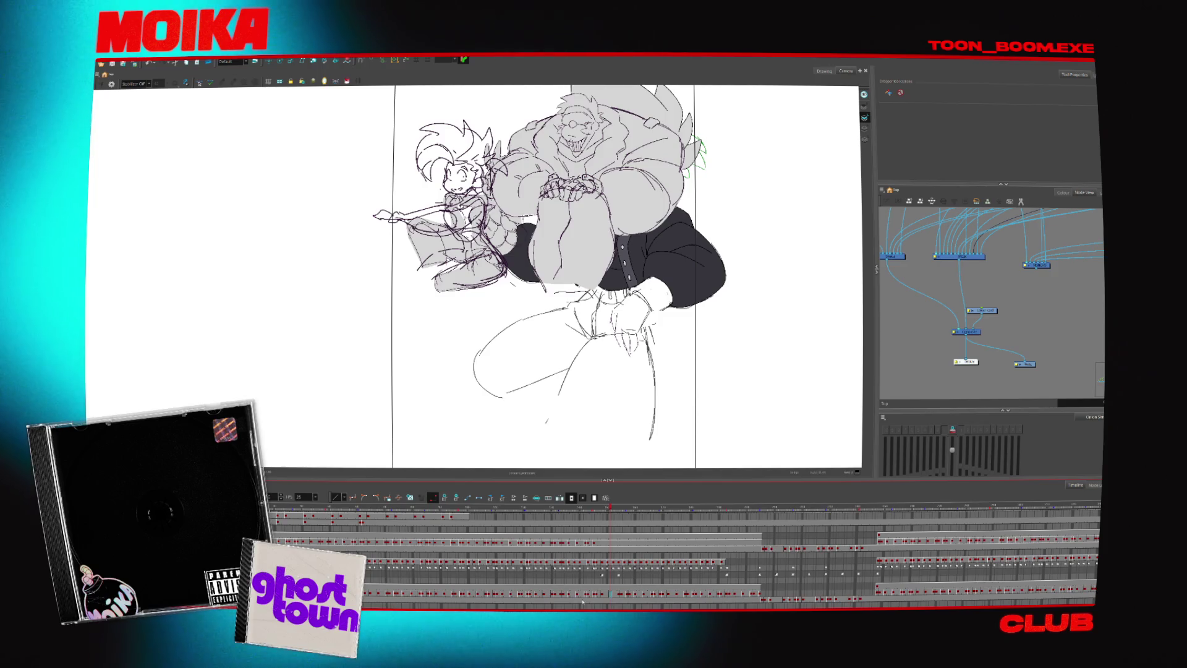
left_click(413, 594)
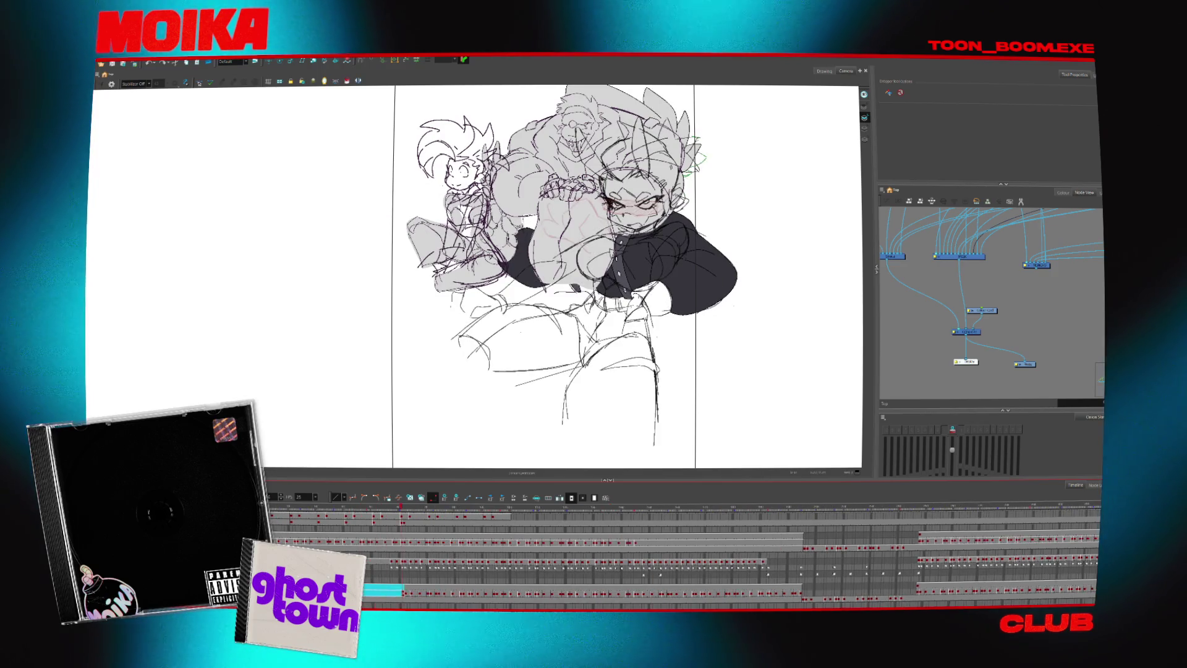
left_click(419, 594)
left_click(815, 594, "shift")
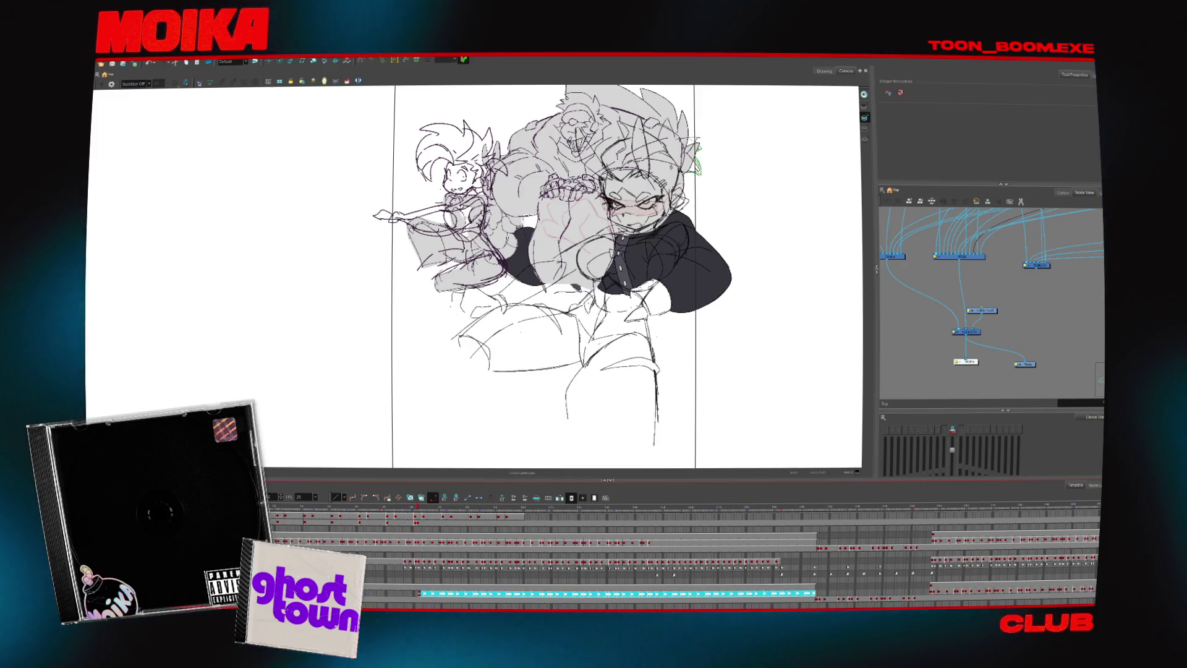
left_click(416, 596)
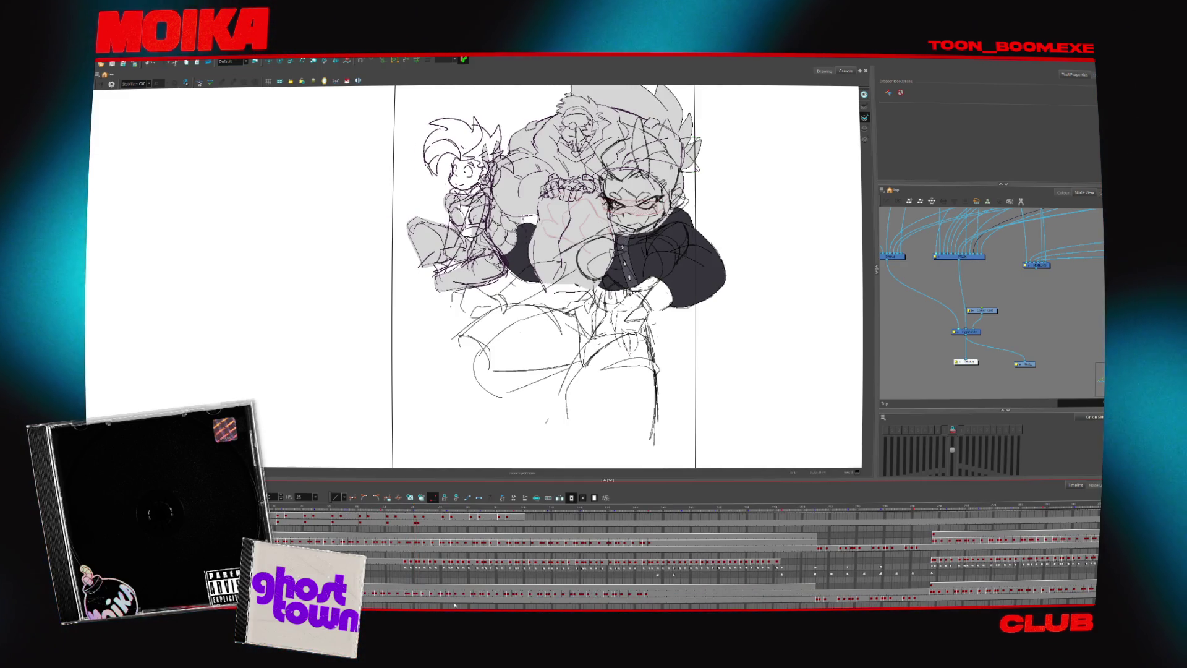
left_click(815, 594)
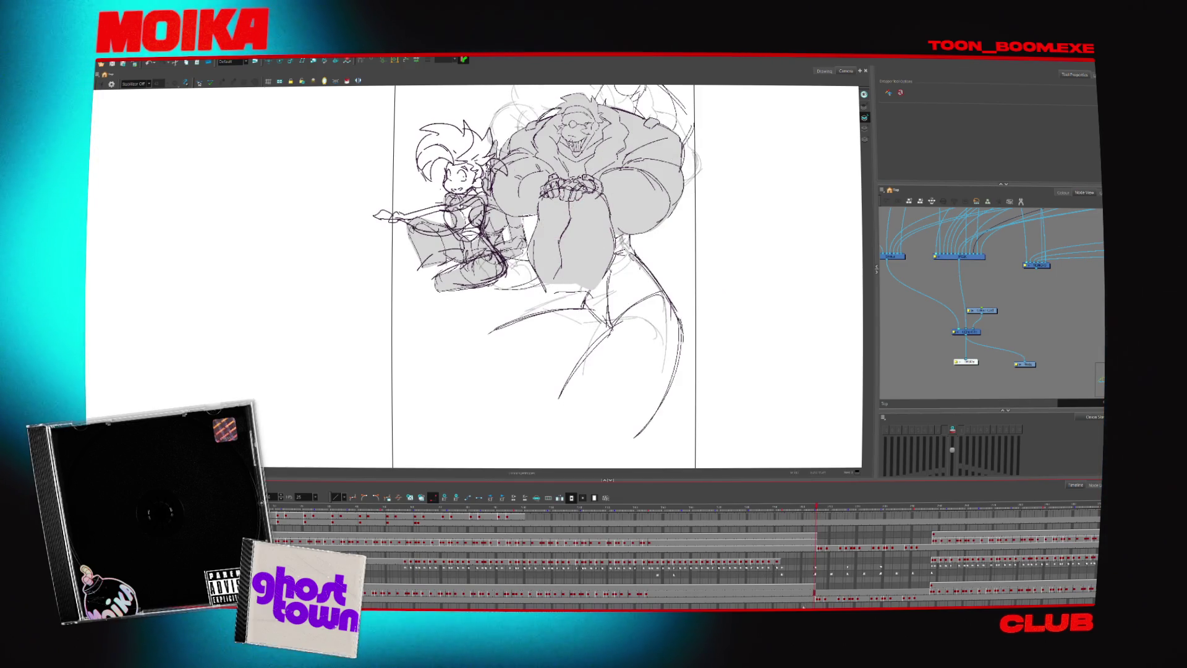
- Step through the rough drawing frames and select the layer's drawings from that frame onward
scroll(680, 556, "right", 2)
left_click(860, 590)
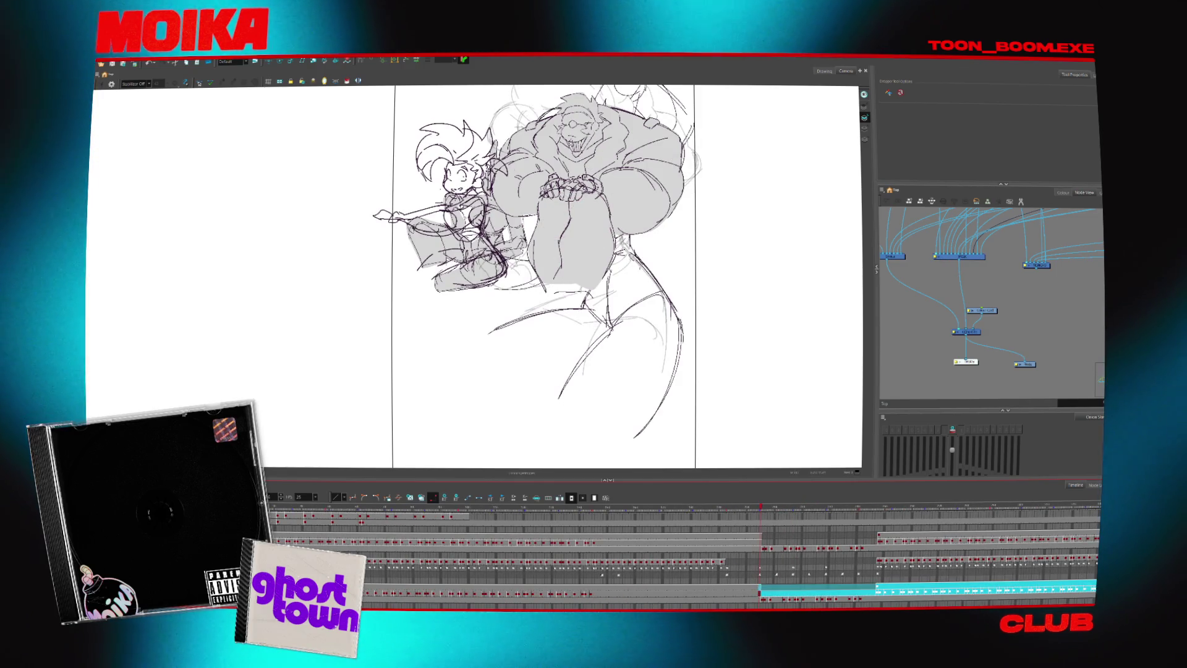
left_click(766, 592)
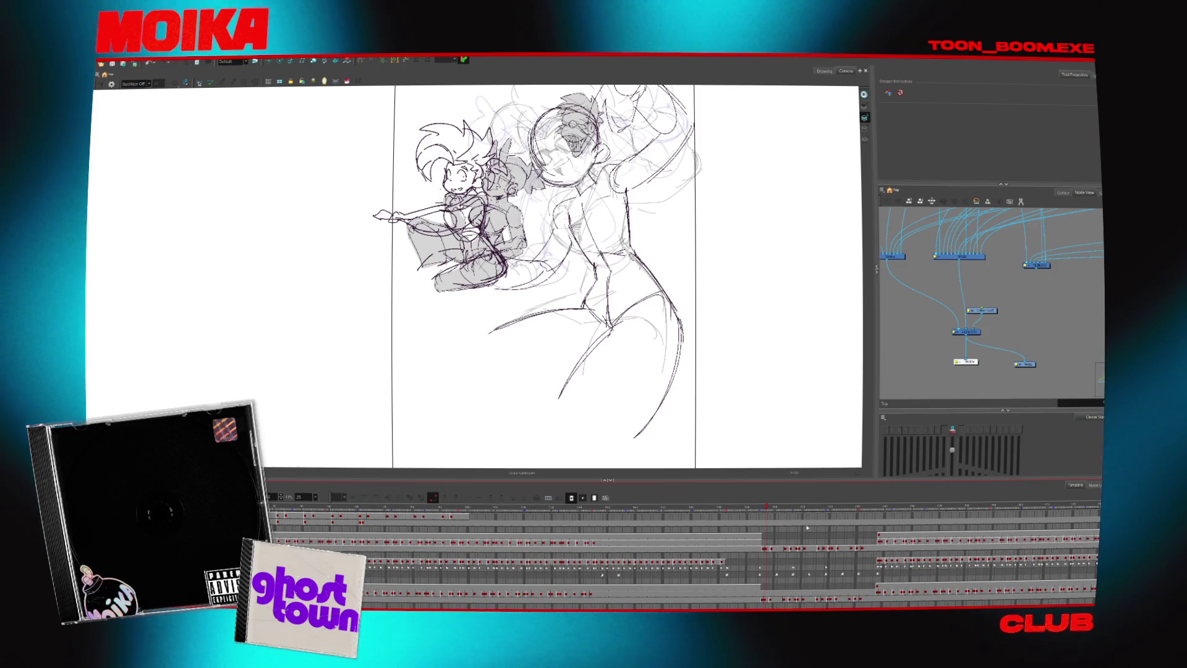
left_click(714, 536)
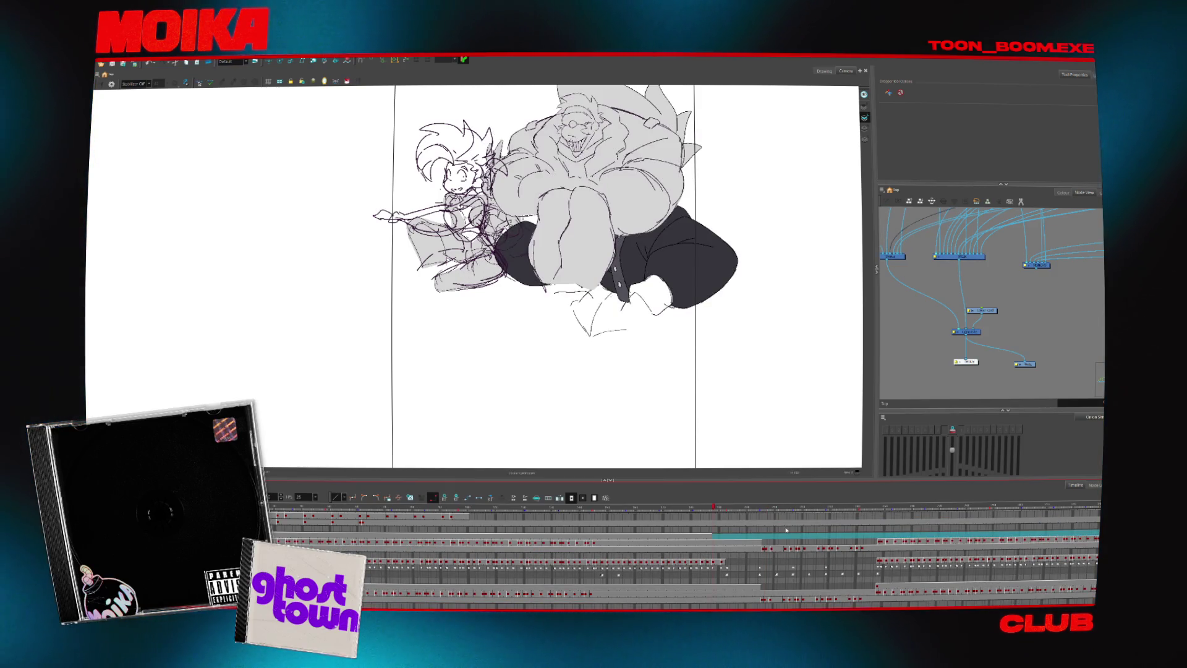
left_click(714, 542)
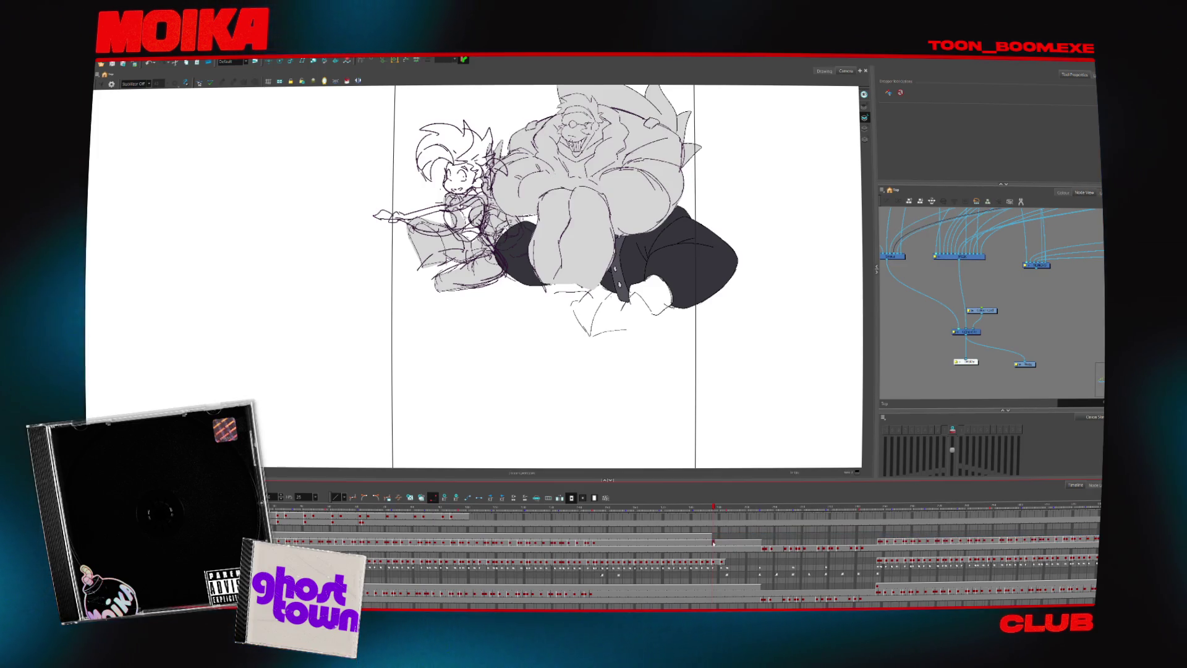
left_click(709, 543)
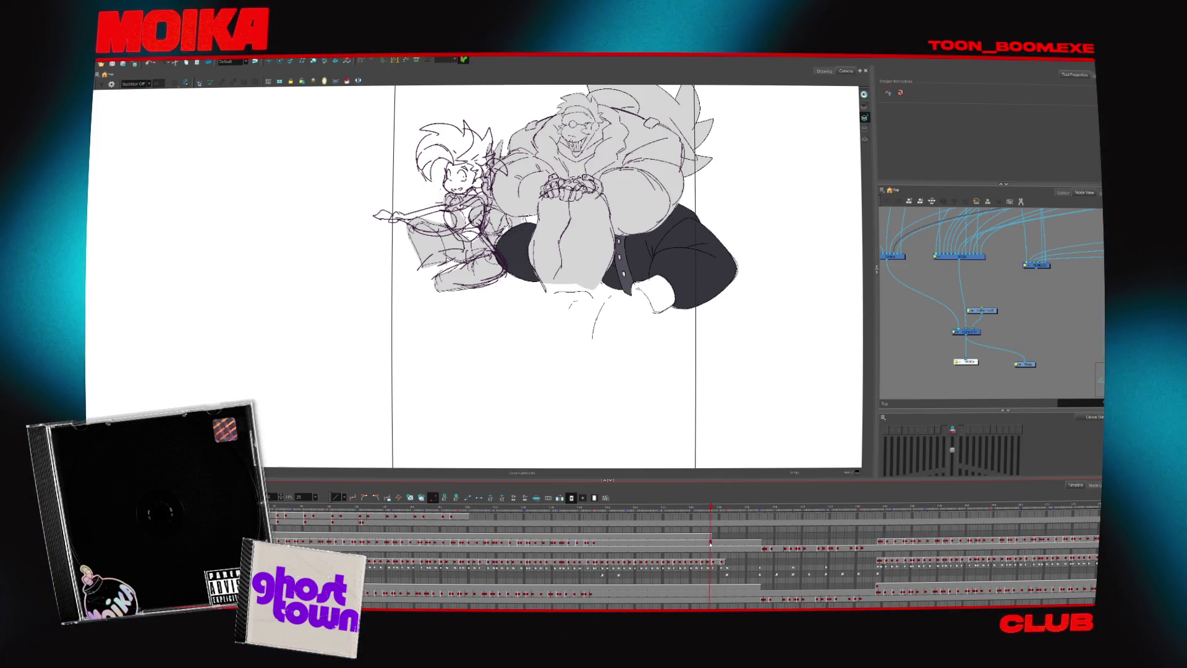
left_click_drag(714, 543, 1098, 542)
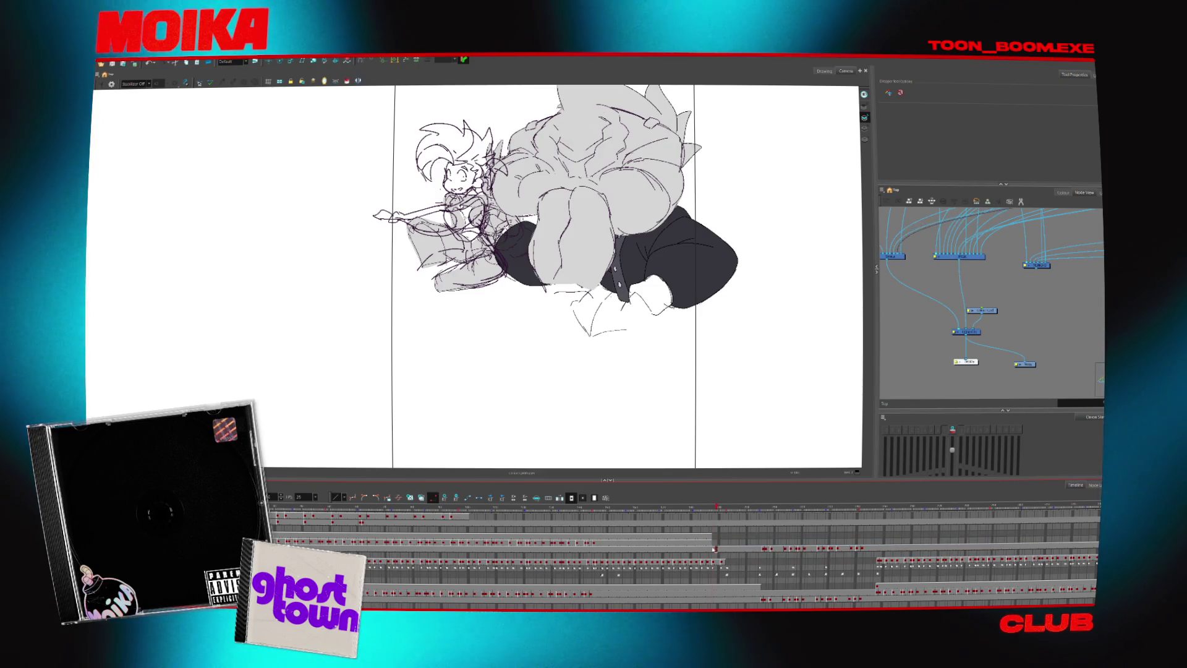
- Review the sunglasses driver's next pose, then return to the big grey character's pose
left_click(713, 574)
key(".")
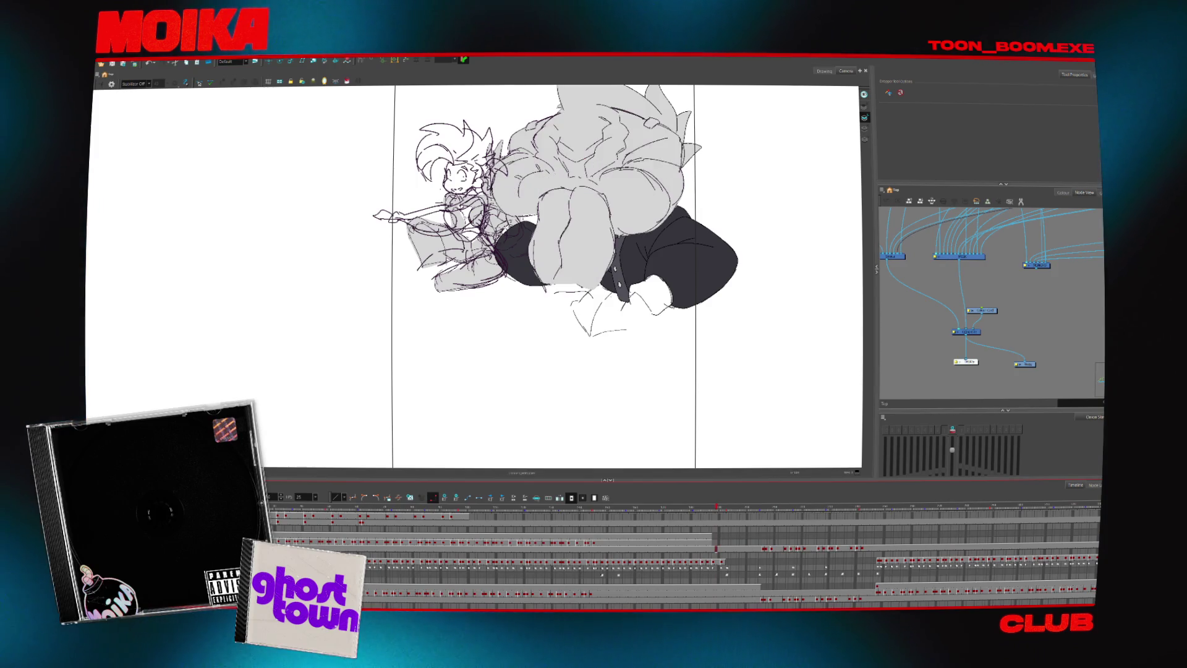
scroll(629, 519, "down", 1)
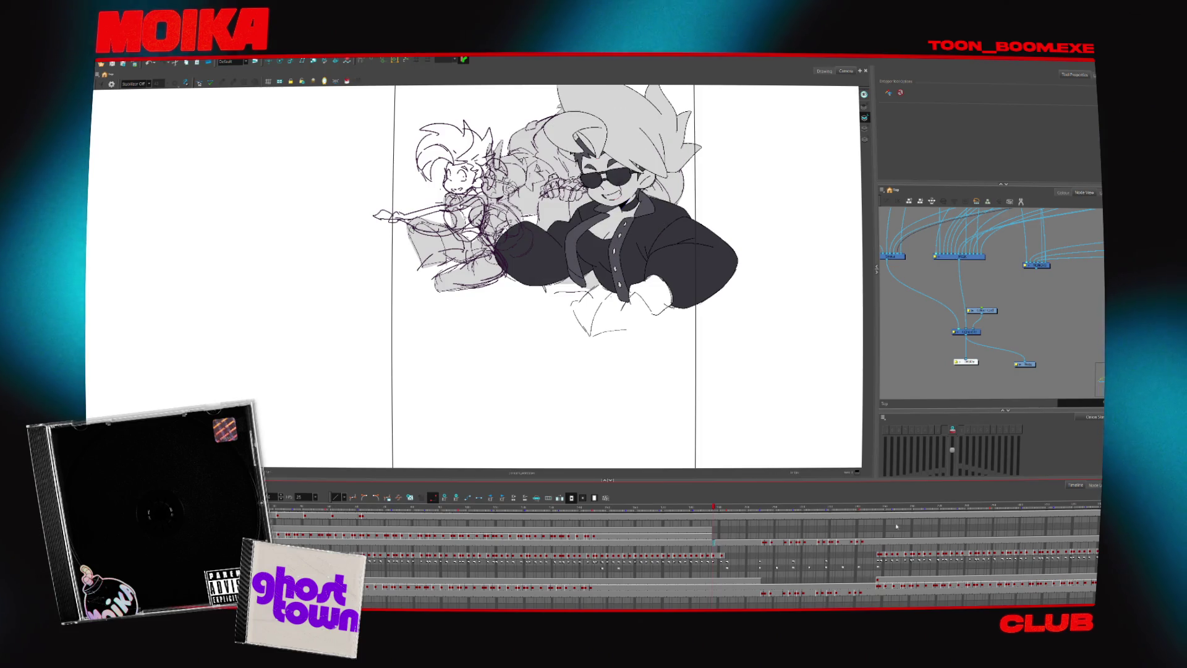
left_click(735, 541)
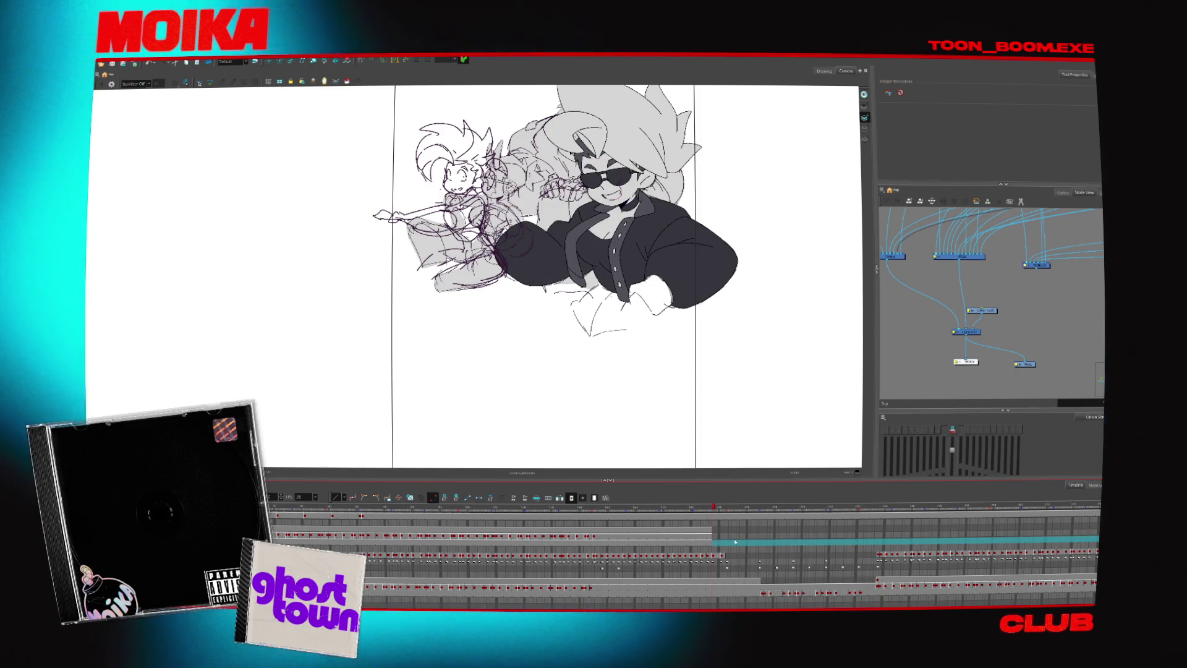
left_click(697, 542)
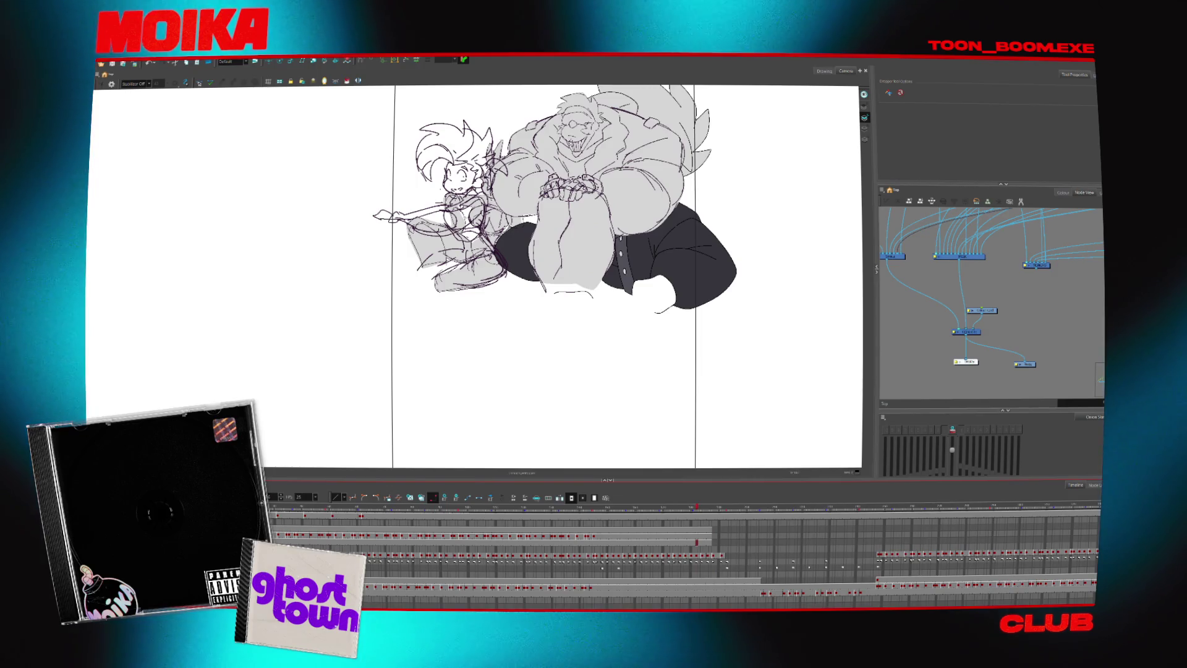
scroll(697, 551, "up", 1)
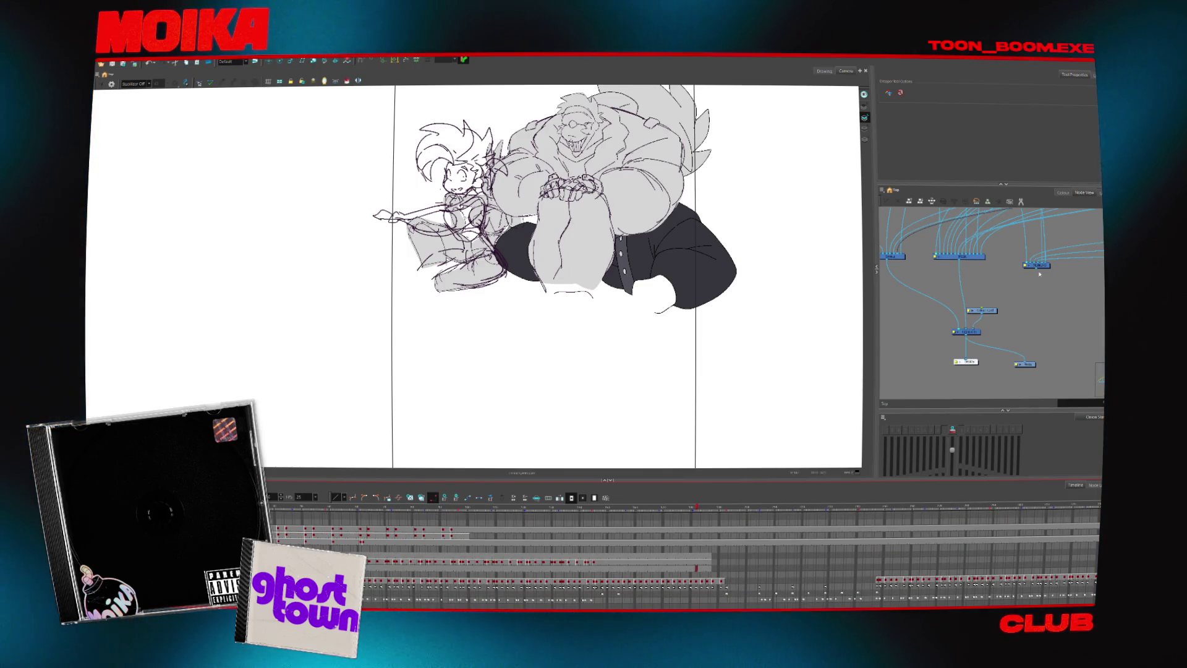
scroll(618, 544, "up", 1)
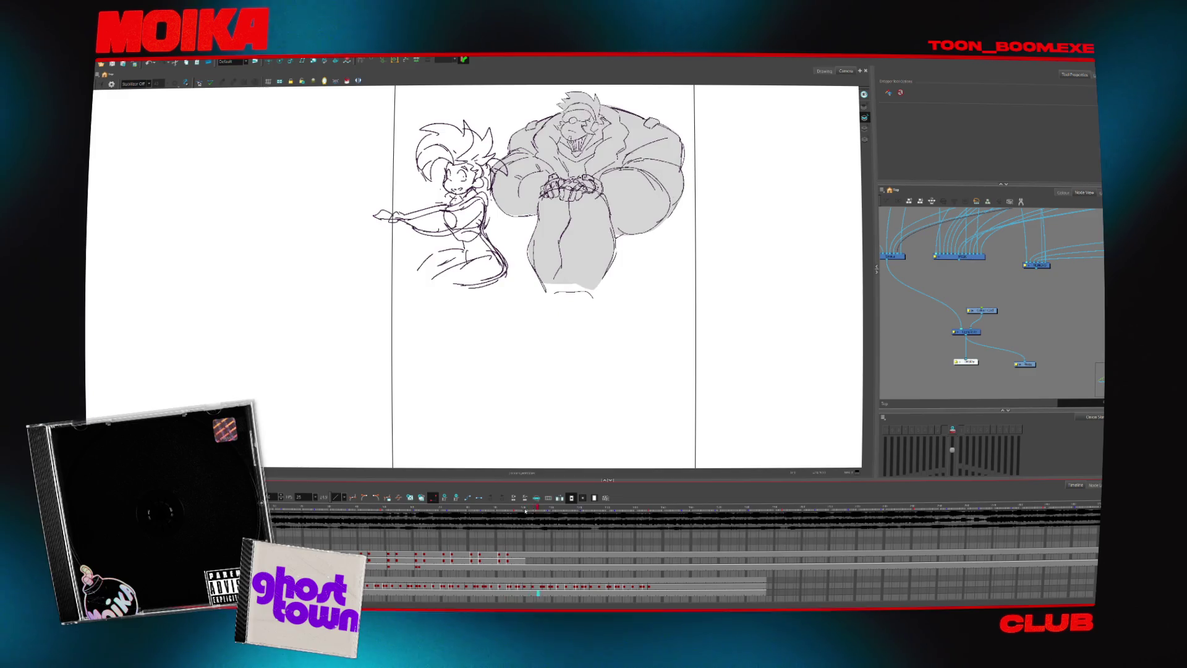
- Delete the big grey character's cells after the rough pose frame
left_click(524, 564)
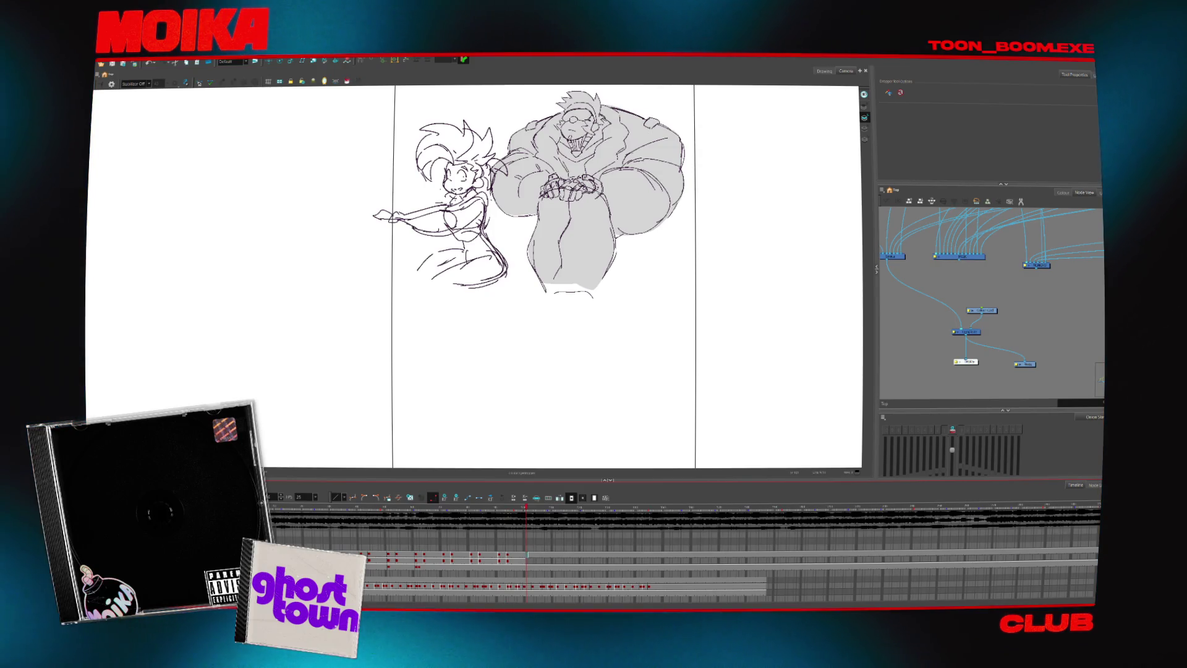
left_click(1097, 554, "shift")
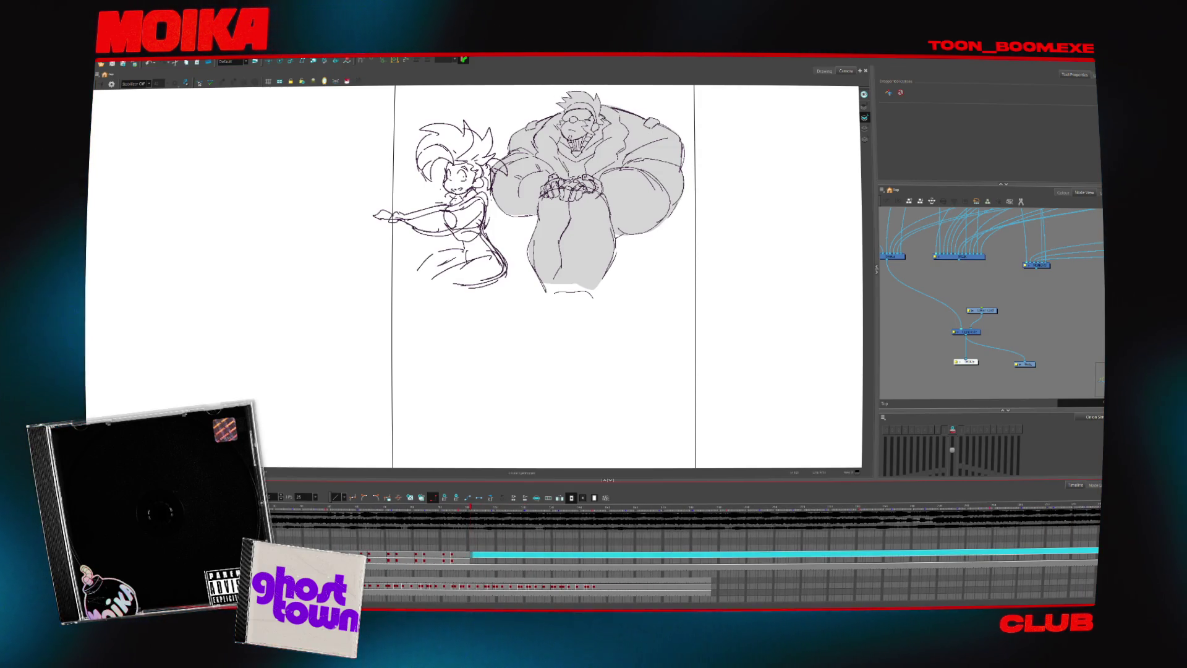
key("Delete")
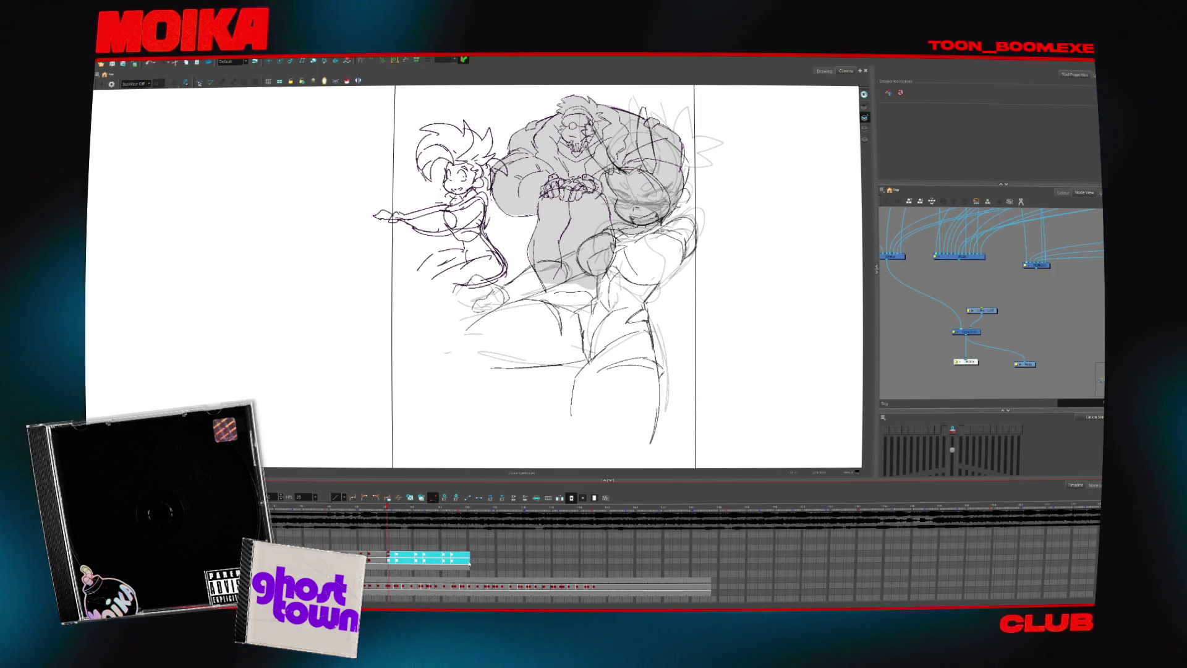
- Extend the rough sketch exposures further along the Timeline and clear the remaining grey character cells
left_click_drag(460, 562, 707, 564)
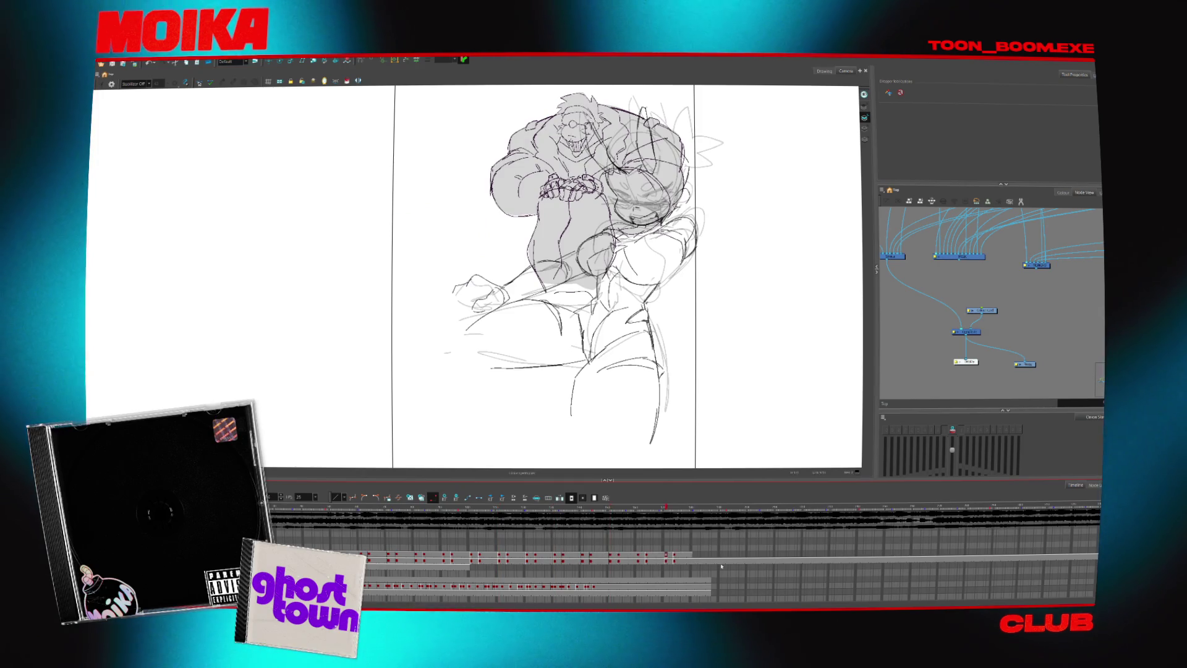
left_click(713, 564)
left_click(703, 562)
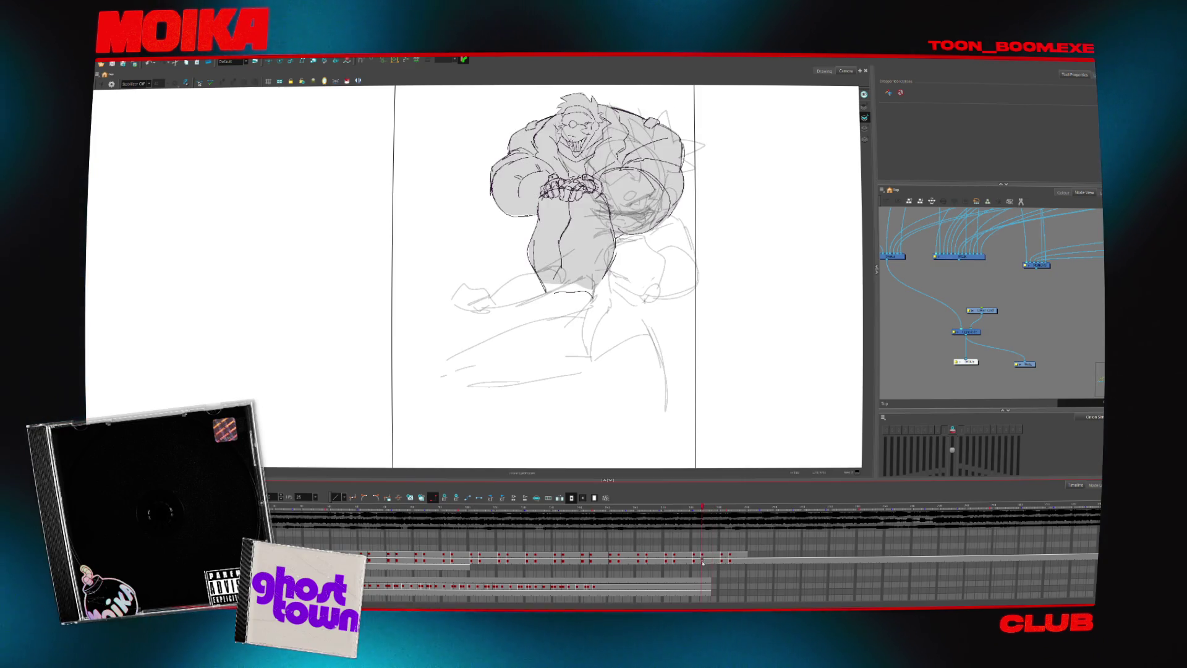
mouse_move(704, 557)
left_mouse_down()
mouse_move(1095, 587)
mouse_move(714, 556)
left_mouse_up()
key("Delete")
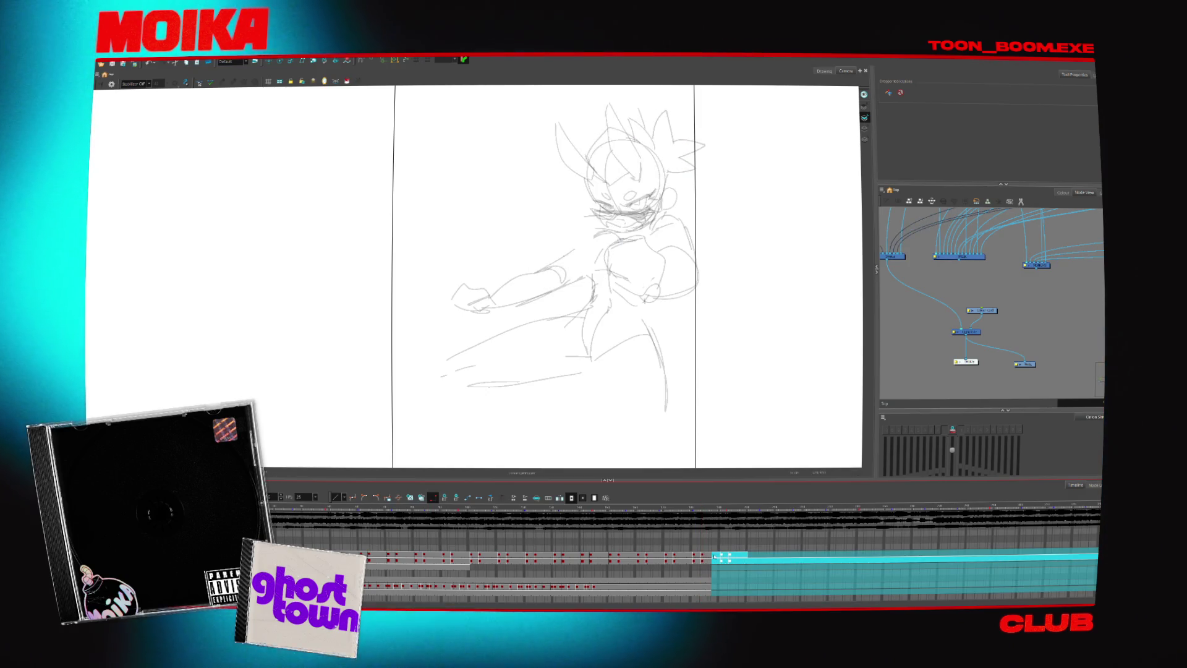
- Review the poses, select the last few cells across the layers, and return near the scene start
left_click(707, 511)
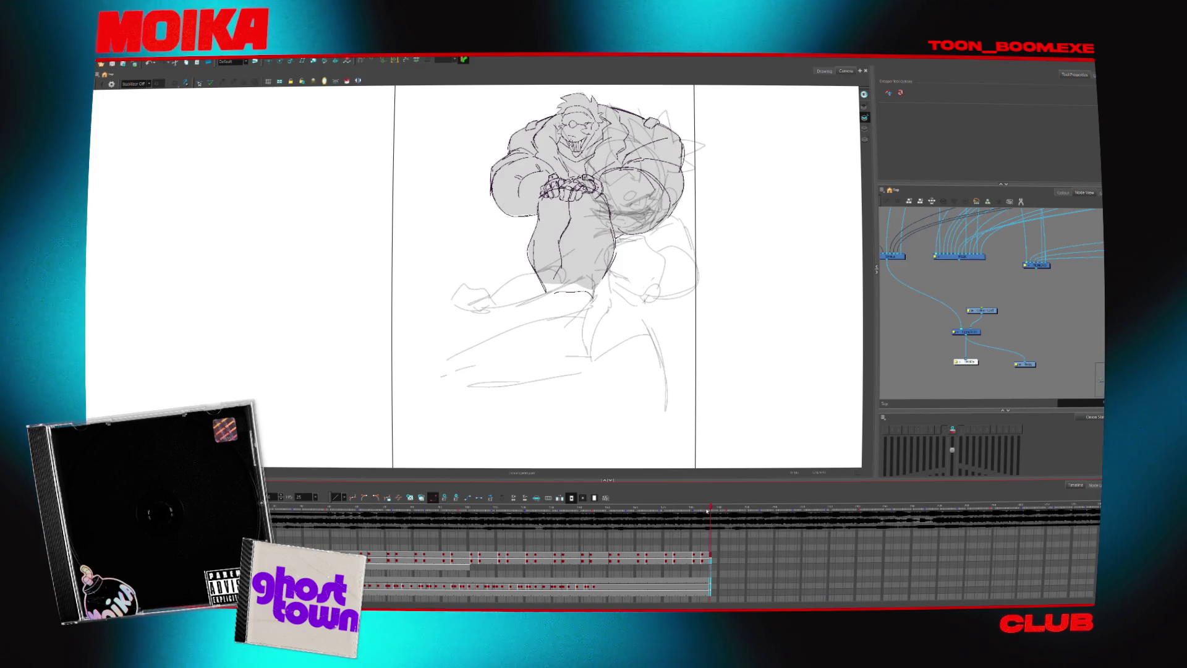
left_click_drag(707, 511, 691, 511)
mouse_move(693, 558)
left_mouse_down()
mouse_move(706, 583)
mouse_move(747, 568)
left_mouse_up()
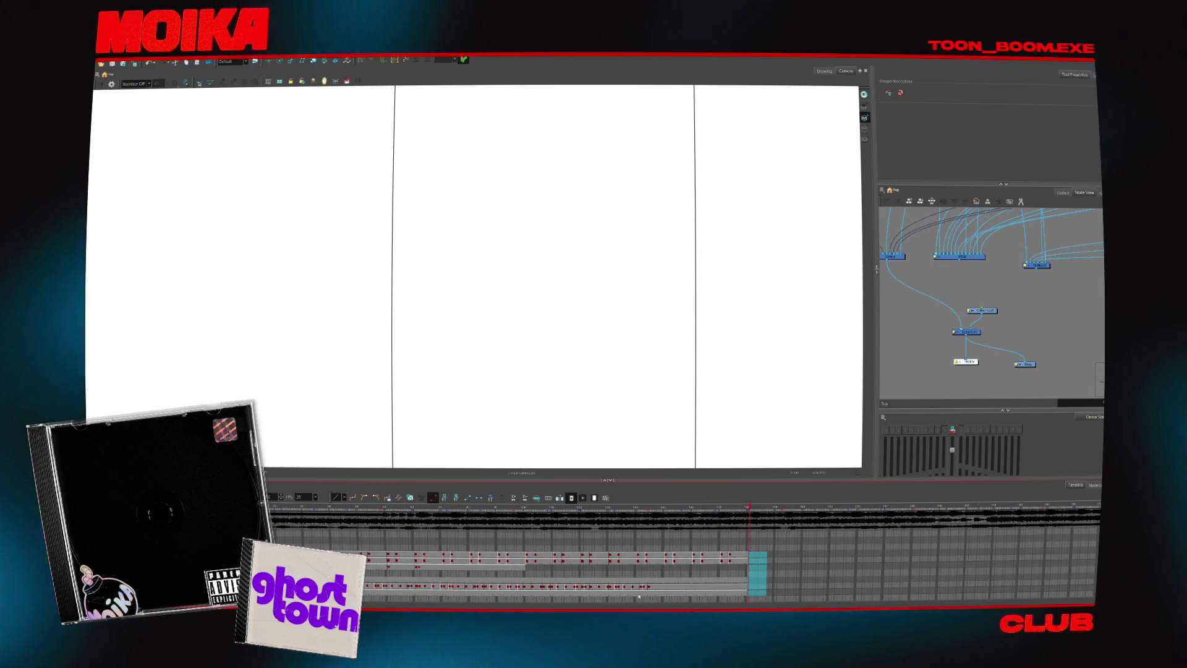
left_click(416, 567)
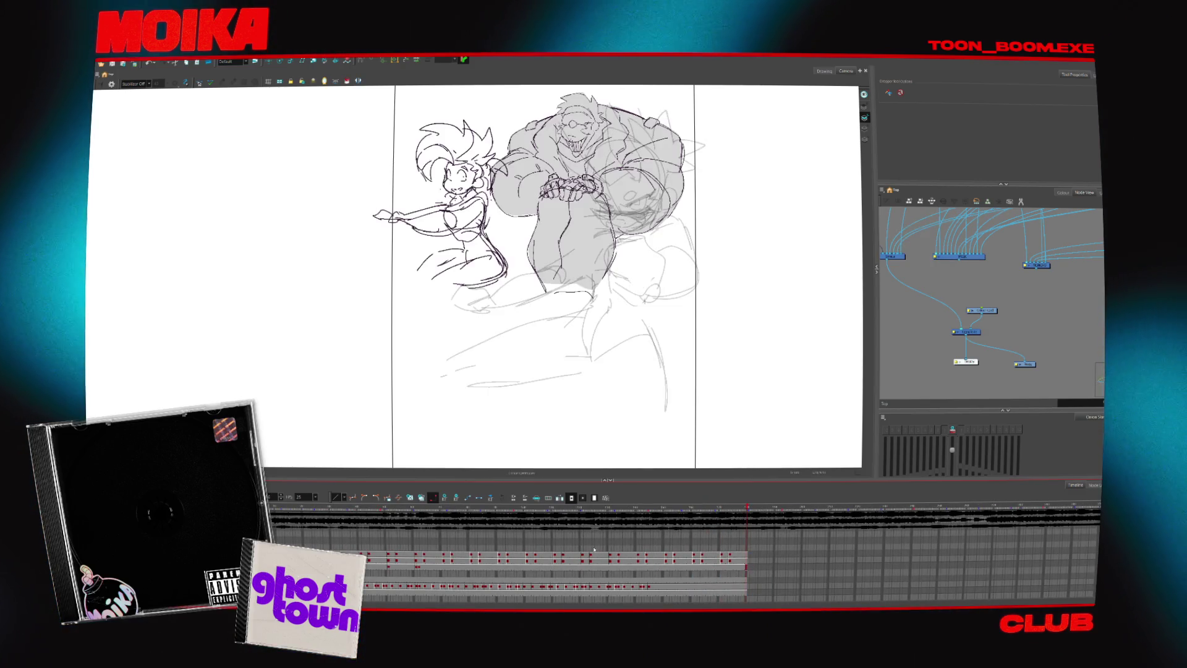
left_click(418, 567)
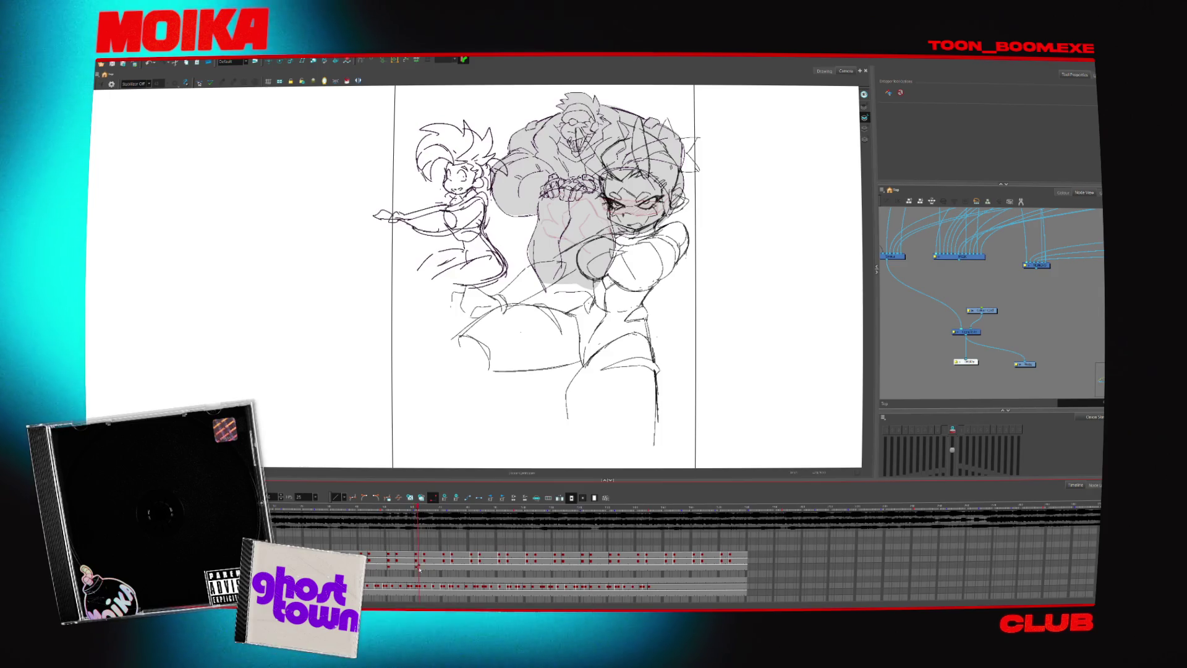
key("Return")
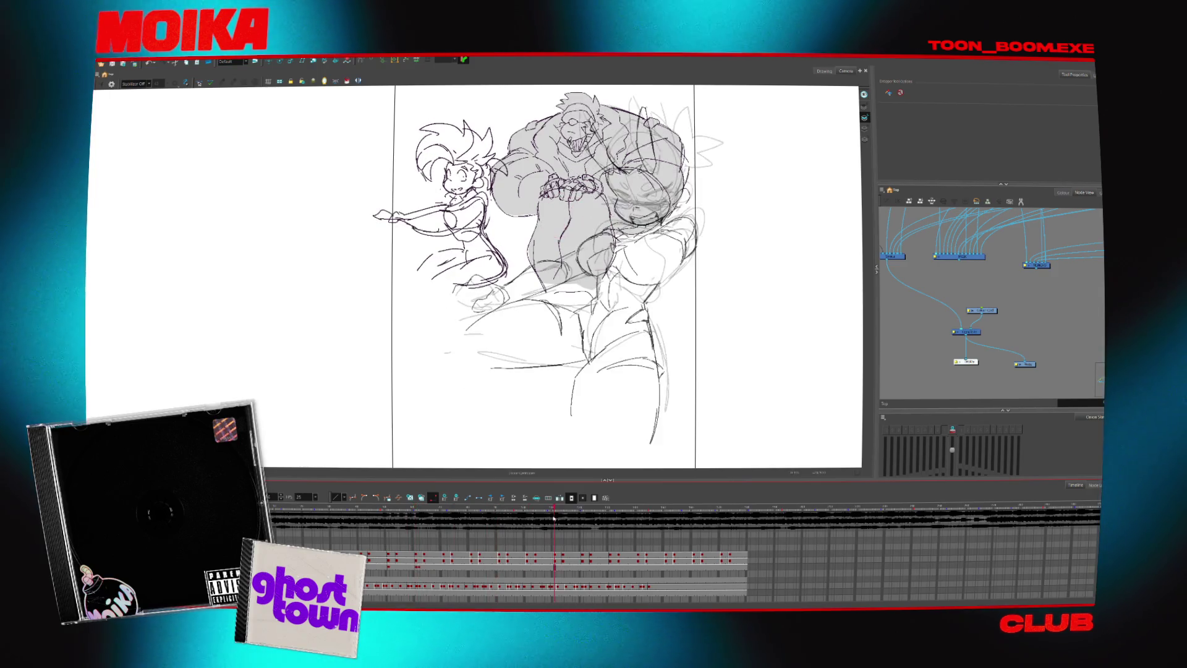
left_click(417, 568)
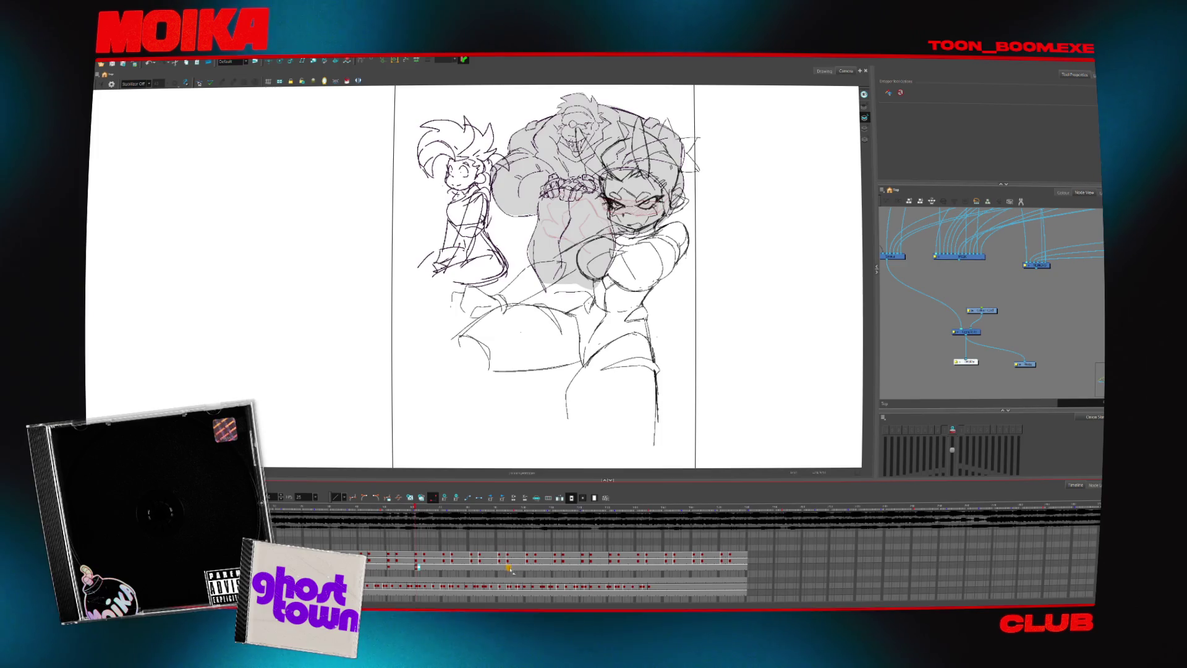
key("Home")
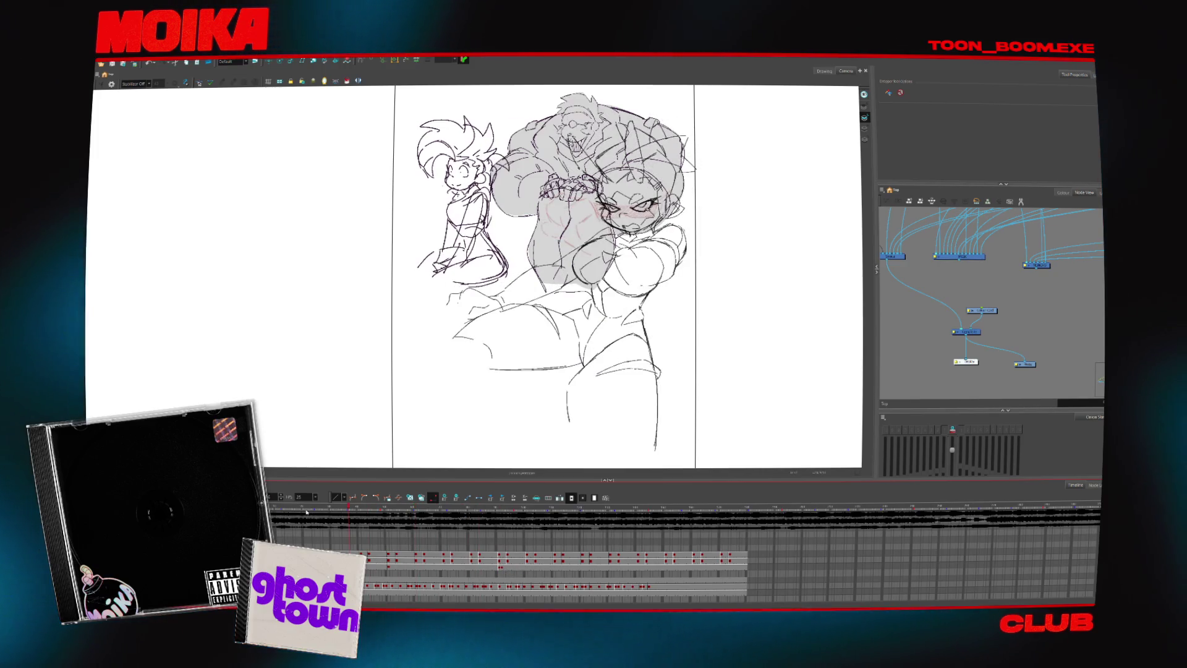
key("Return")
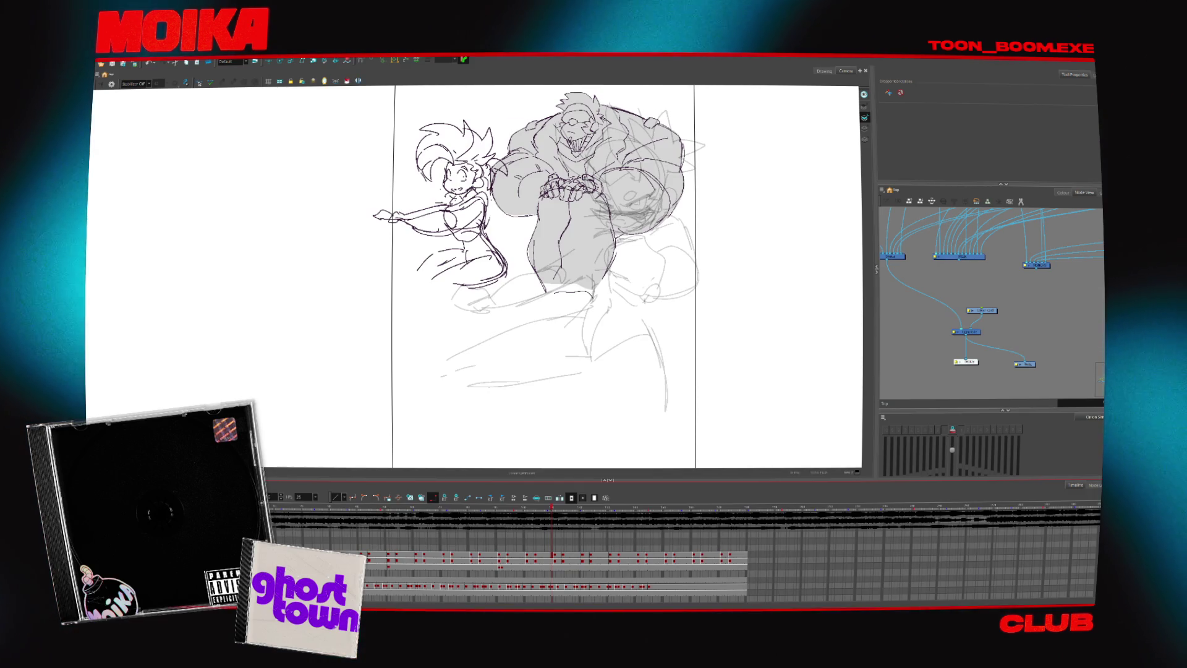
scroll(538, 569, "down", 3)
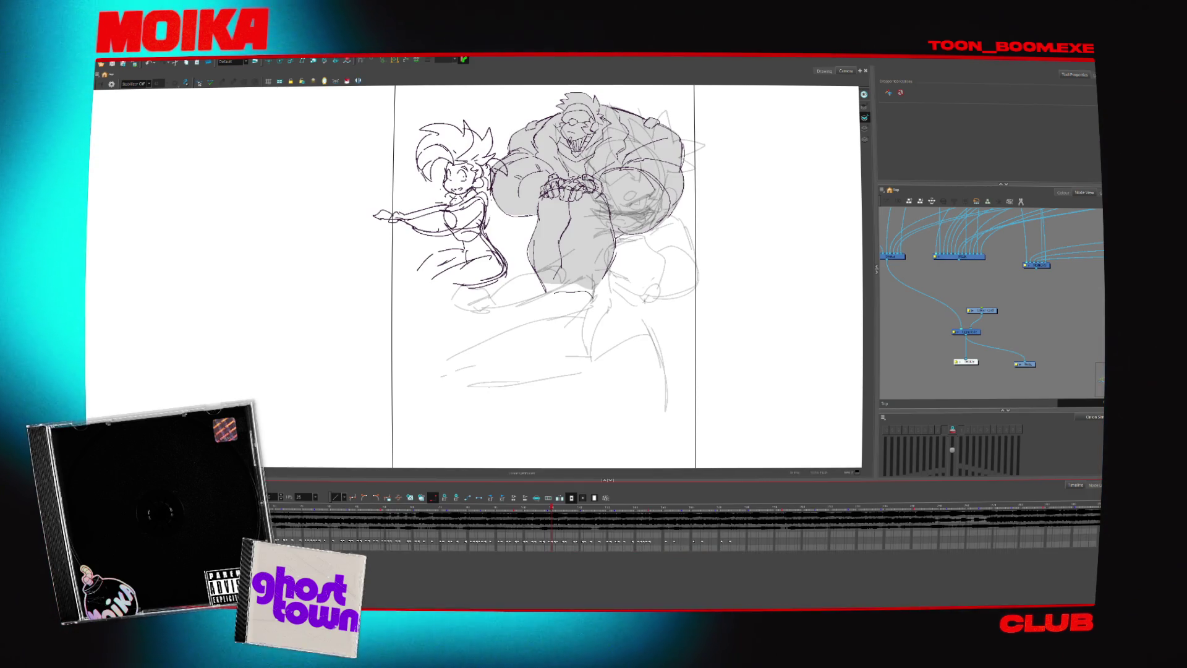
- Find and select the character's drawing node so its dense keyframe row appears in the Timeline
scroll(680, 557, "up", 2)
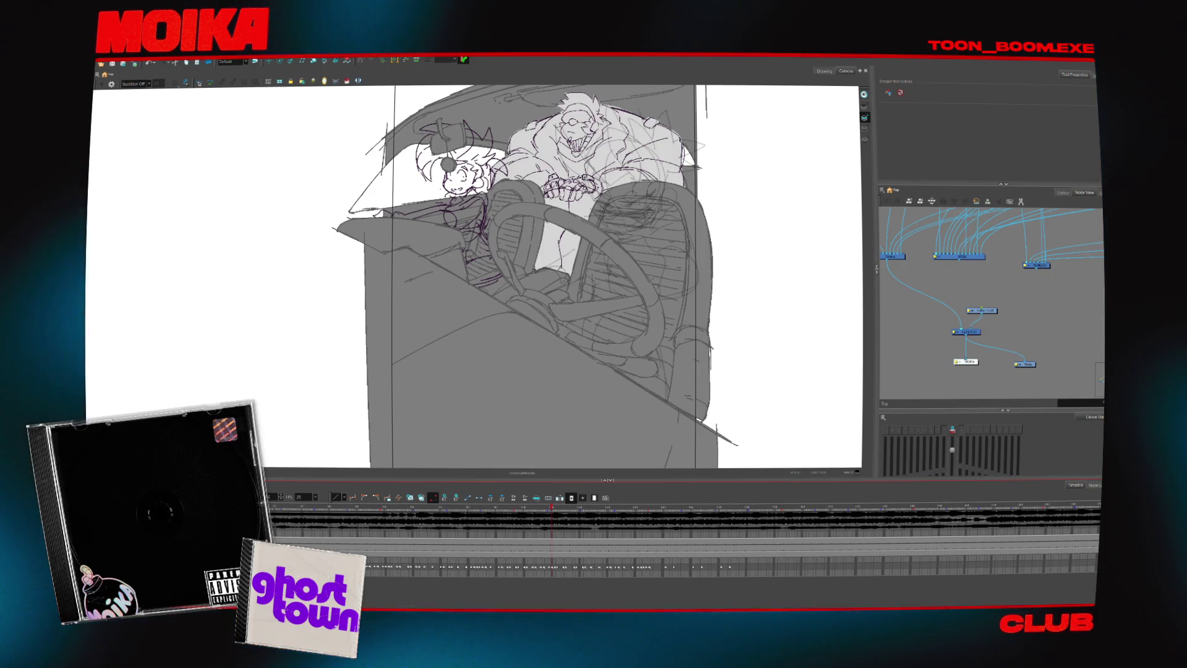
scroll(618, 575, "up", 2)
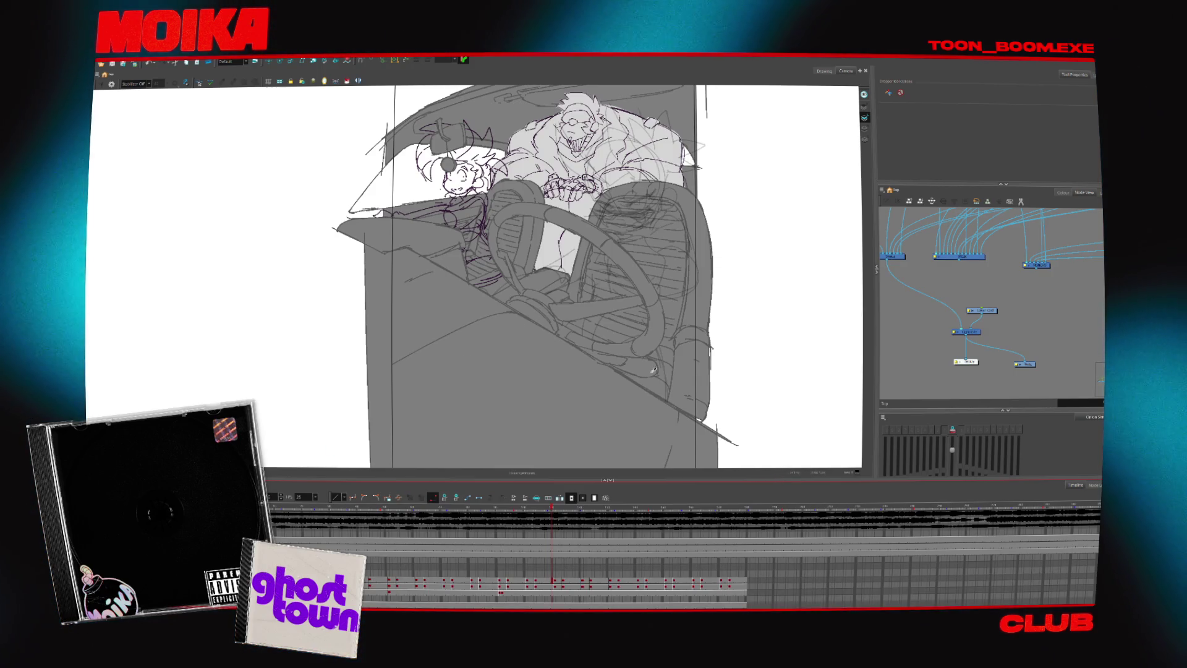
scroll(948, 316, "up", 3)
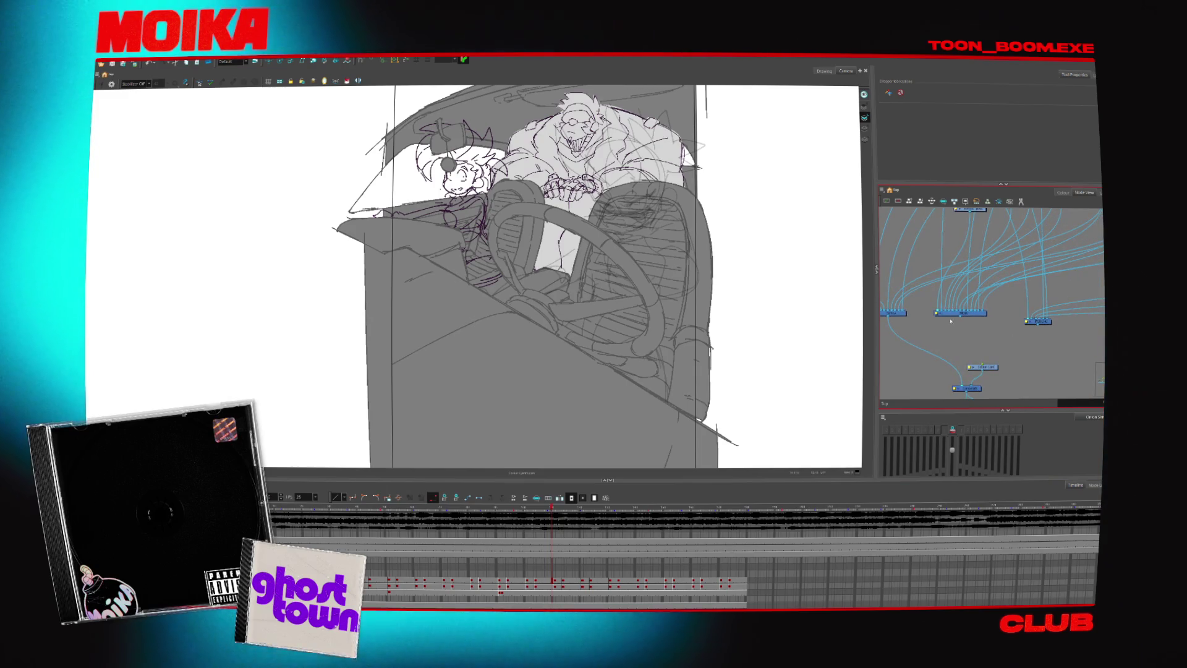
scroll(959, 310, "up", 5)
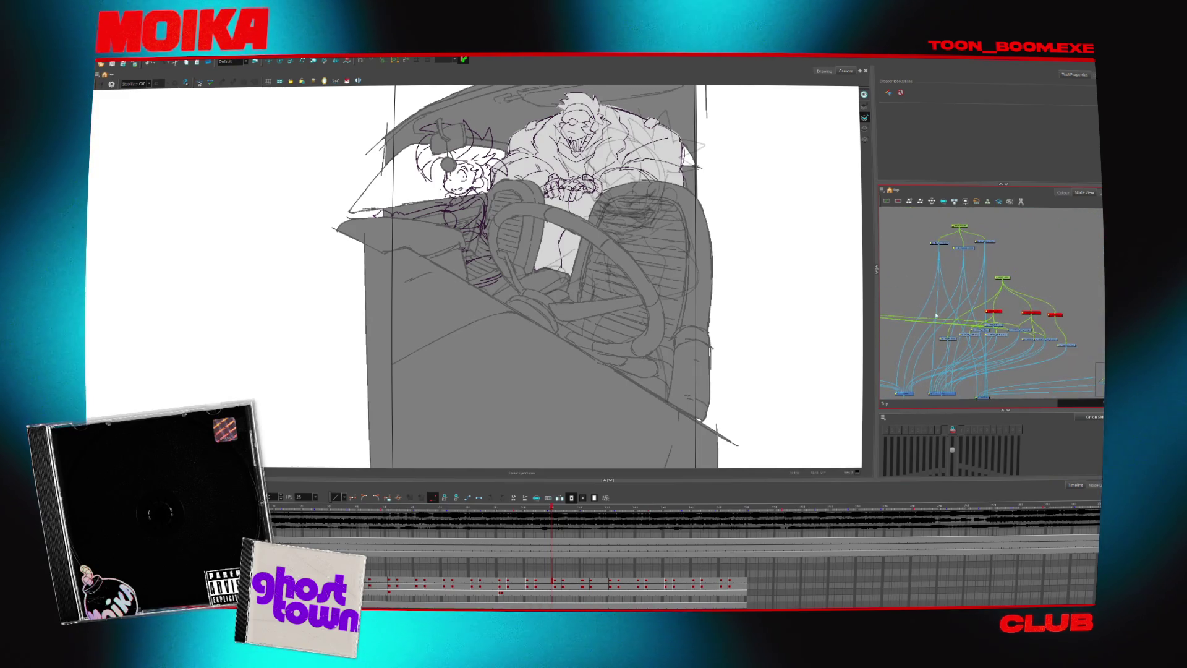
scroll(955, 274, "down", 2)
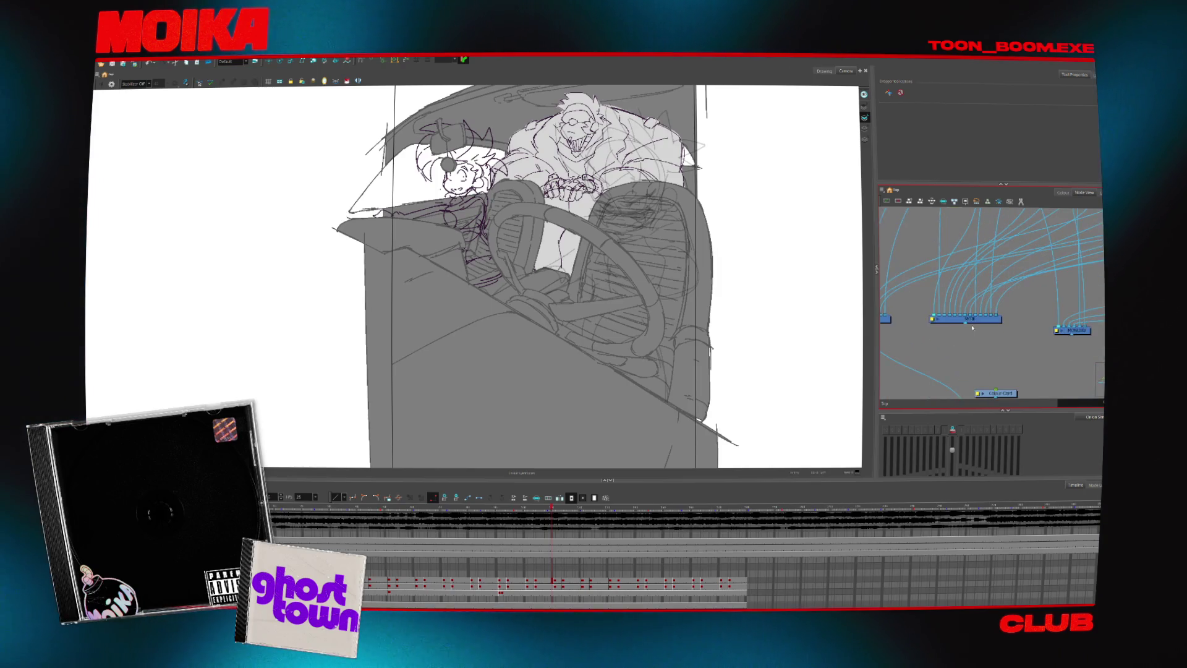
scroll(989, 312, "down", 2)
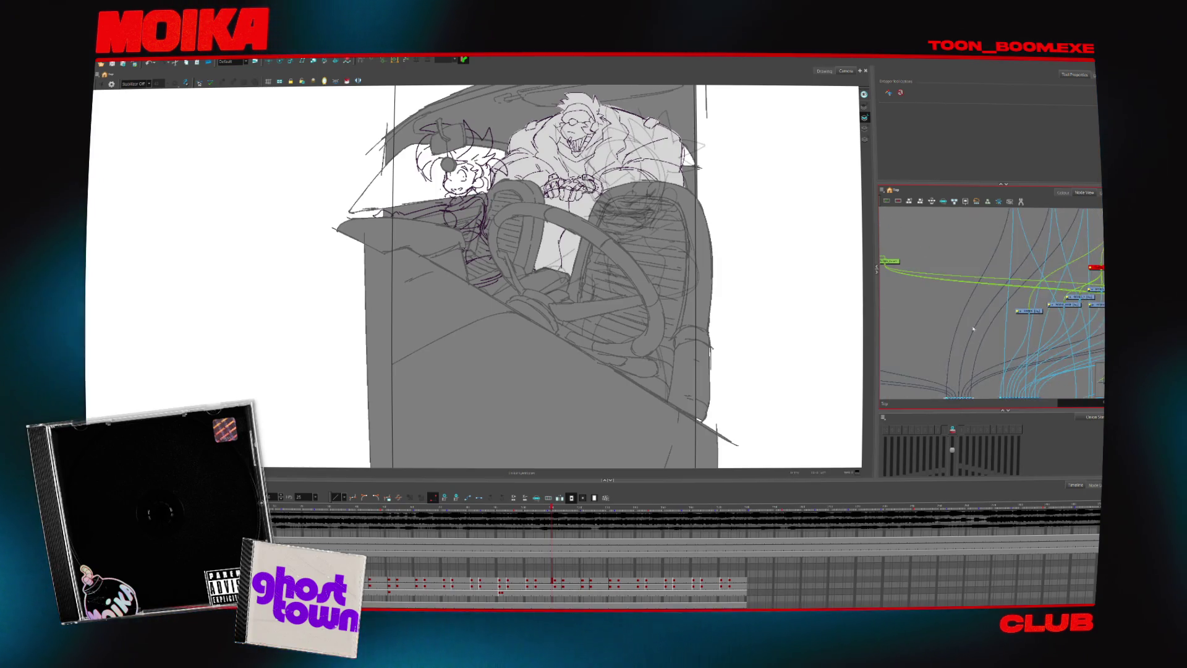
scroll(980, 303, "down", 3)
scroll(977, 241, "up", 2)
scroll(979, 229, "down", 5)
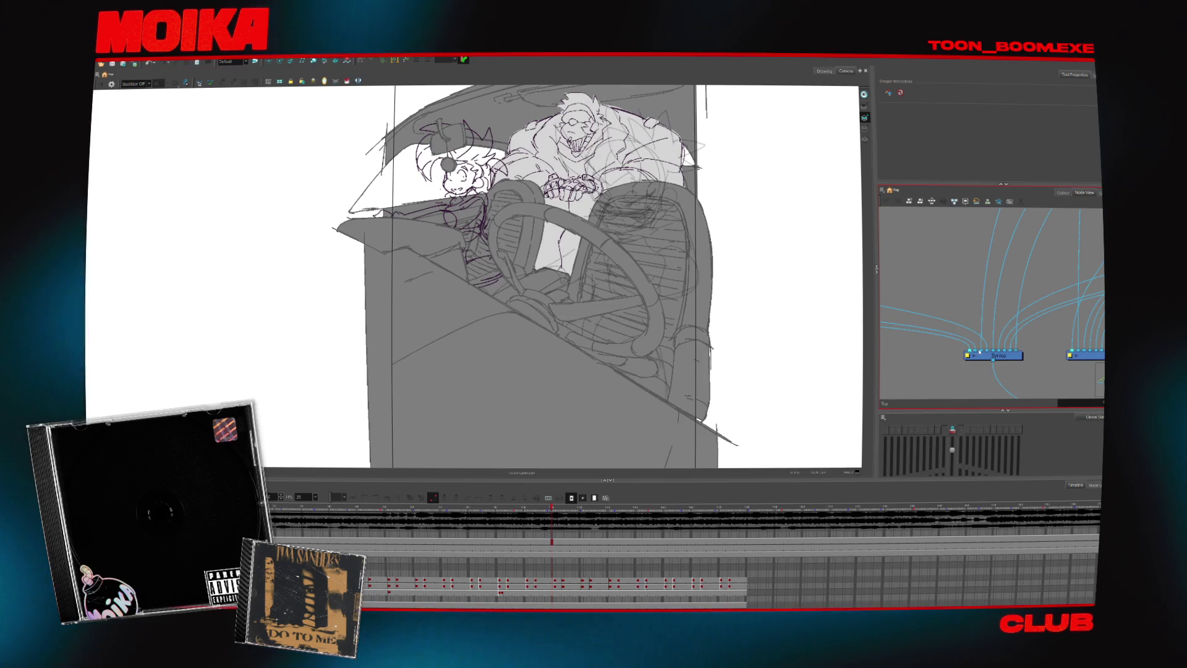
left_click(976, 353)
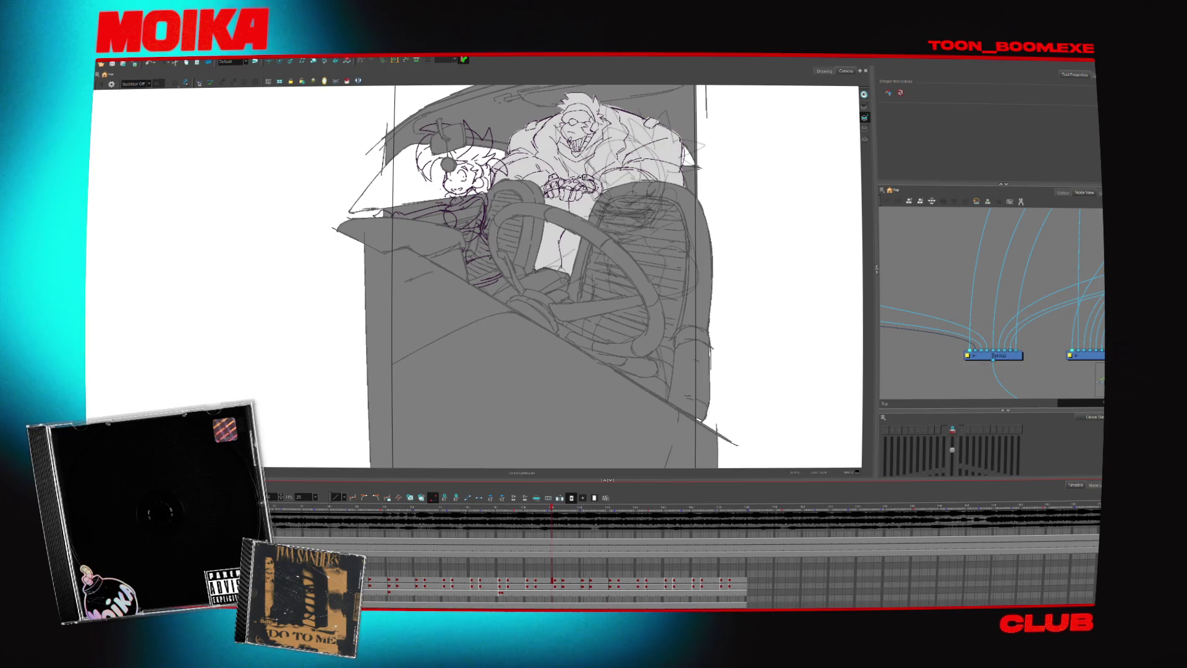
scroll(937, 313, "down", 3)
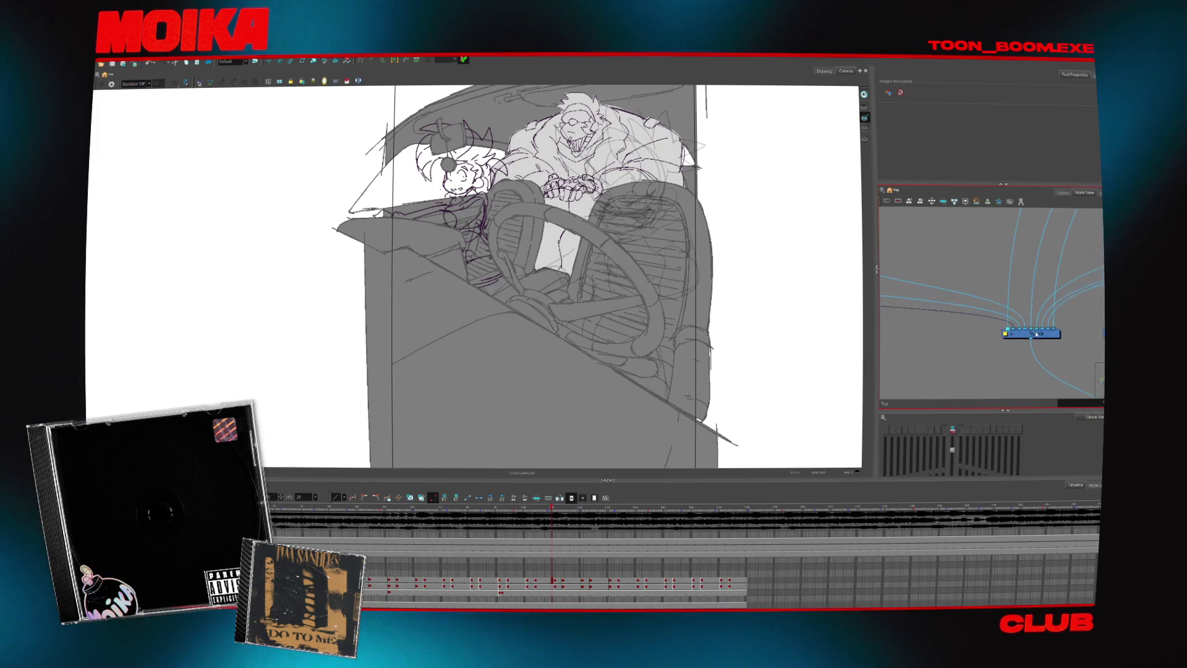
left_click(998, 327)
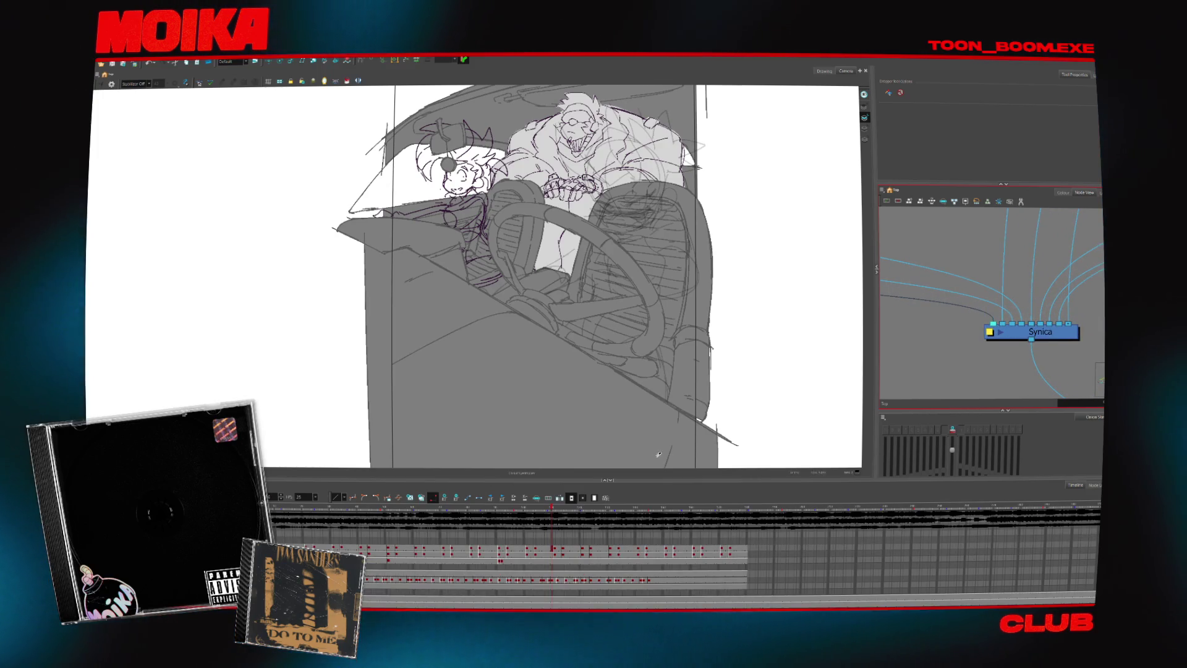
- Bring up the colour palettes and scrub the playhead back to an earlier frame of the drive
left_click(803, 556)
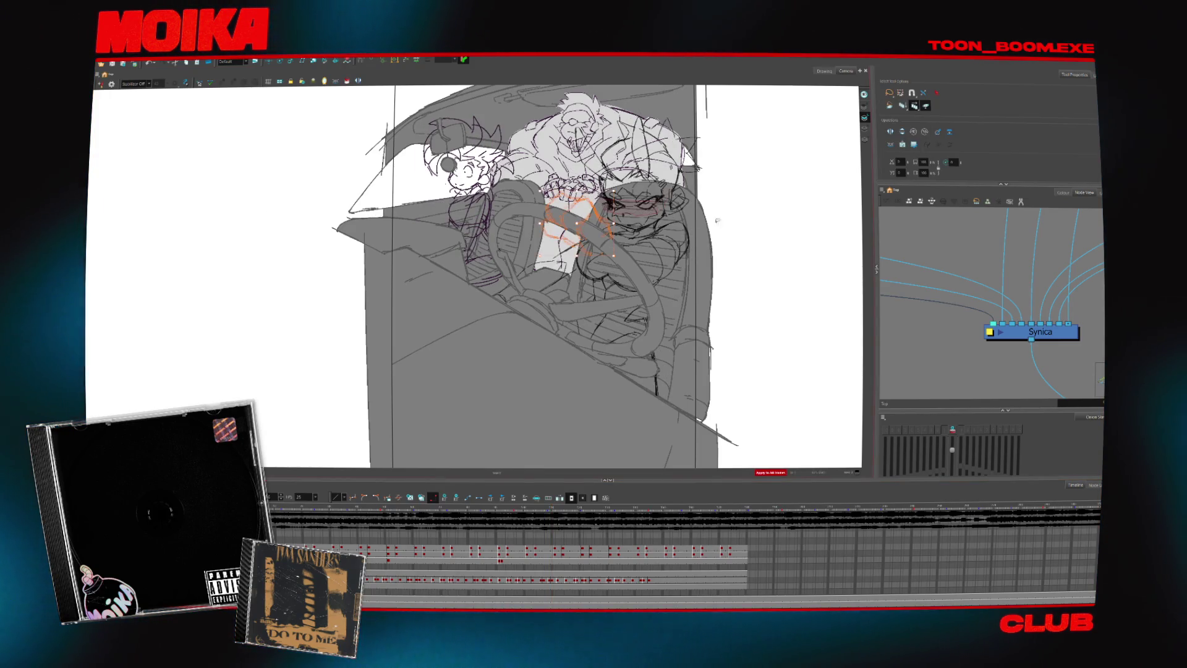
left_click(1063, 193)
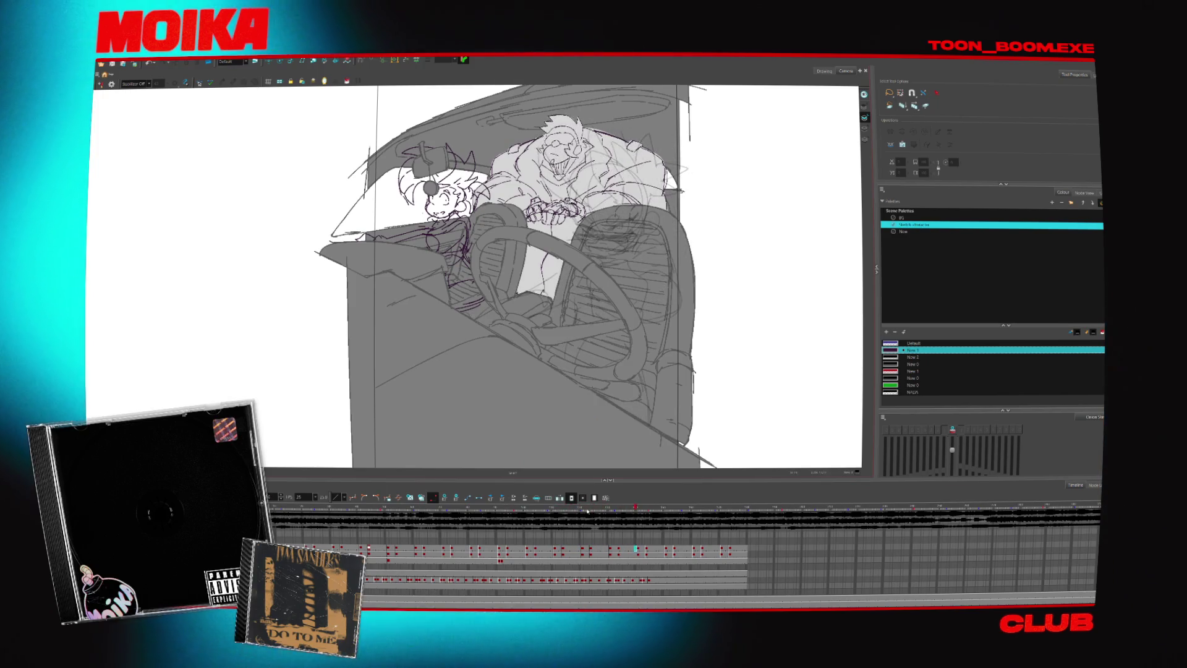
left_click_drag(660, 507, 412, 508)
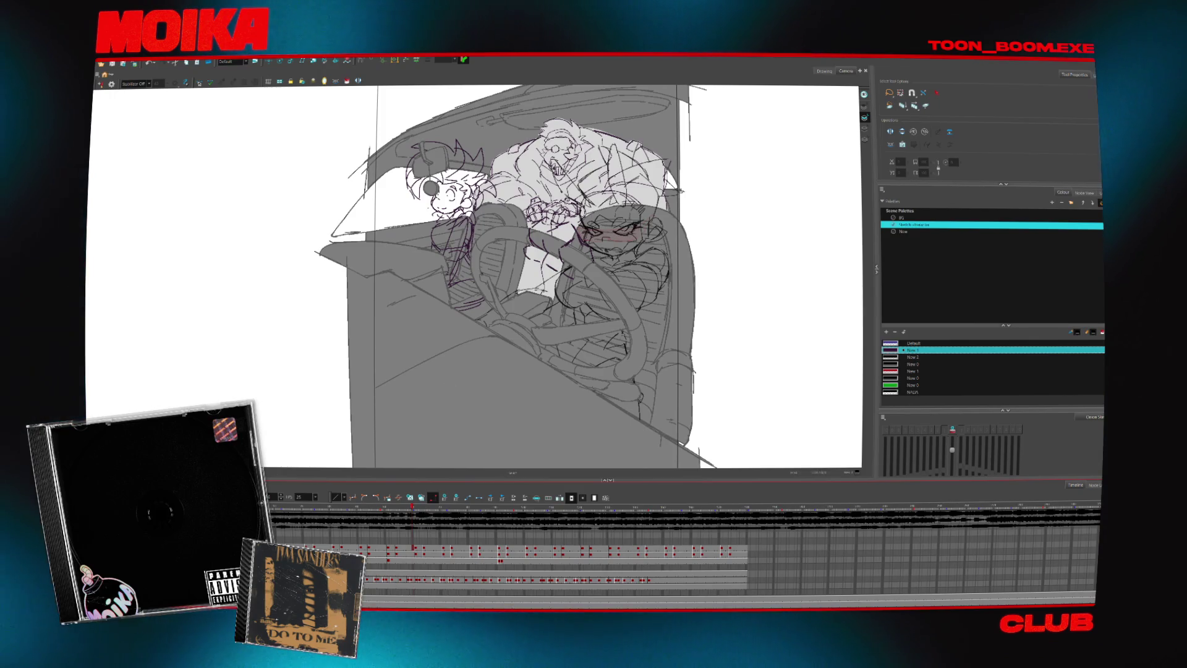
scroll(680, 556, "down", 3)
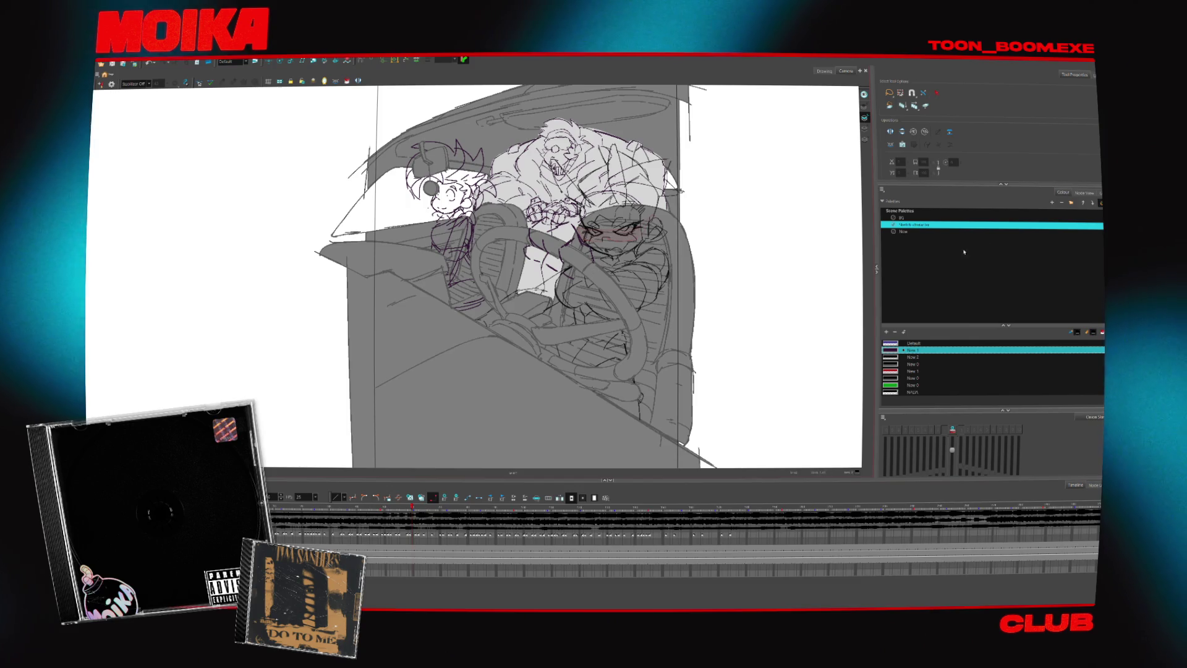
- Return to the Node View and start wiring the driver's node into the composite
left_click(1084, 192)
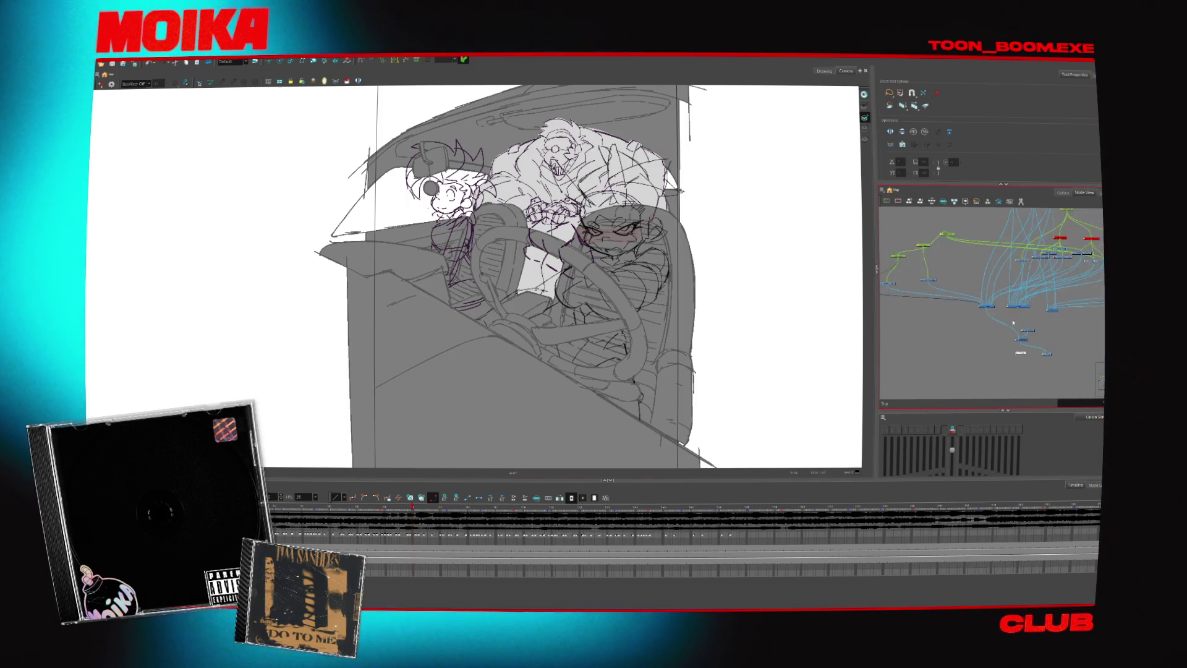
scroll(945, 332, "up", 2)
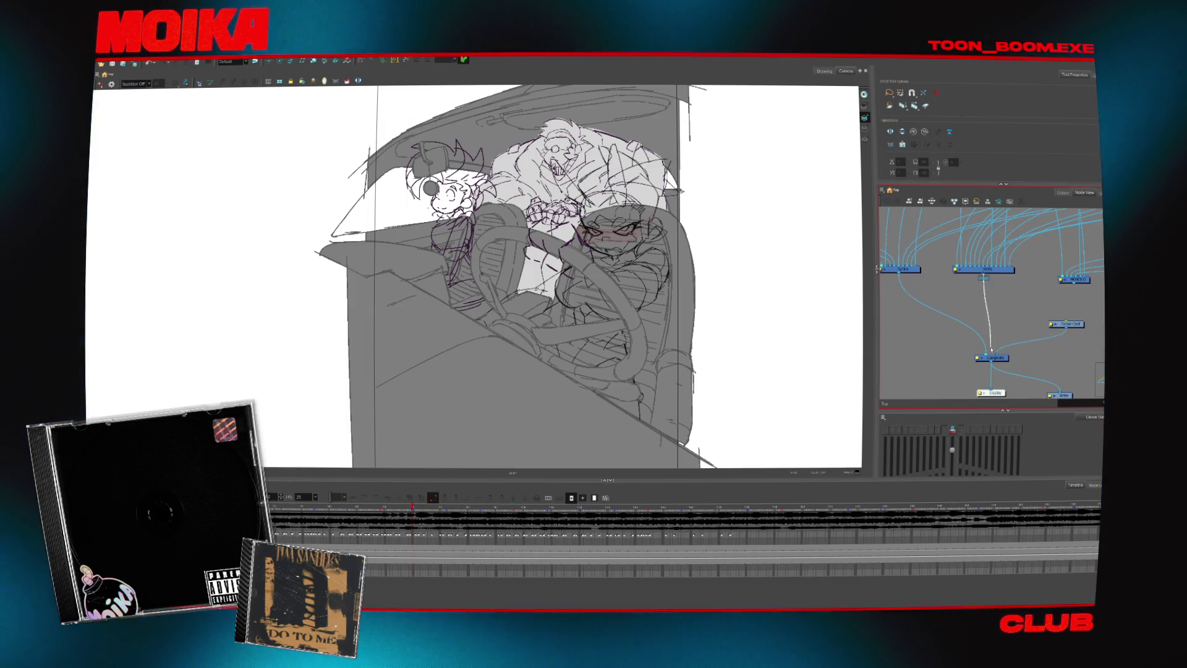
left_click_drag(992, 350, 992, 356)
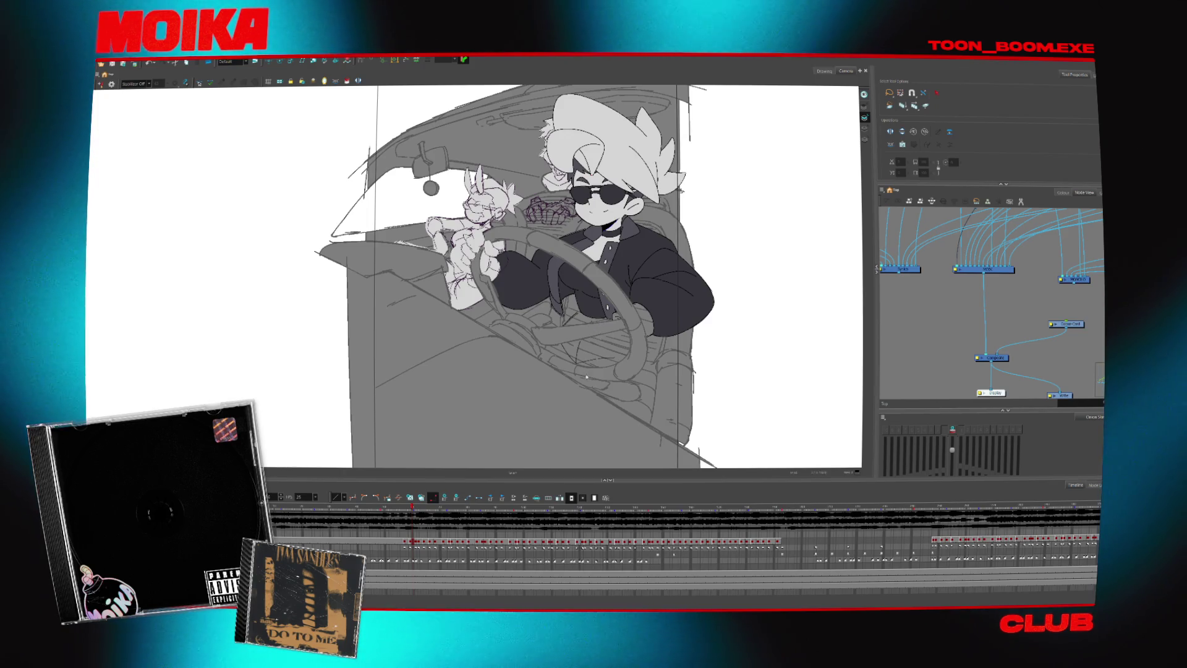
- Clear the current selection in the canvas and the node graph
left_click(601, 362)
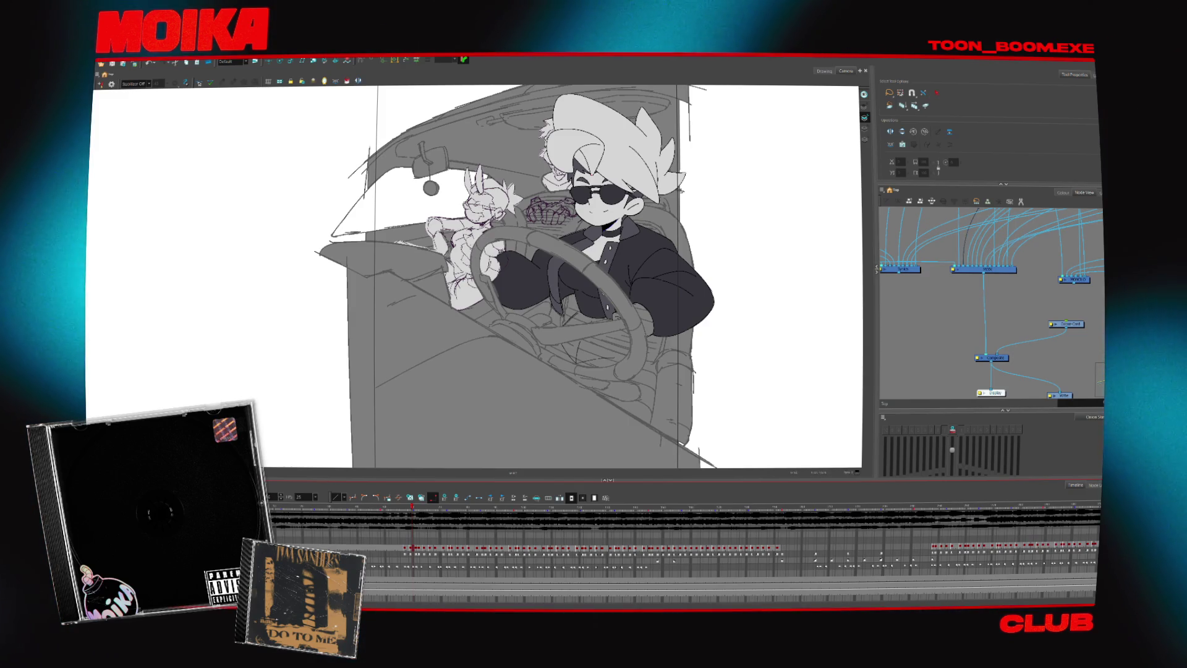
scroll(947, 295, "down", 3)
left_click(947, 295)
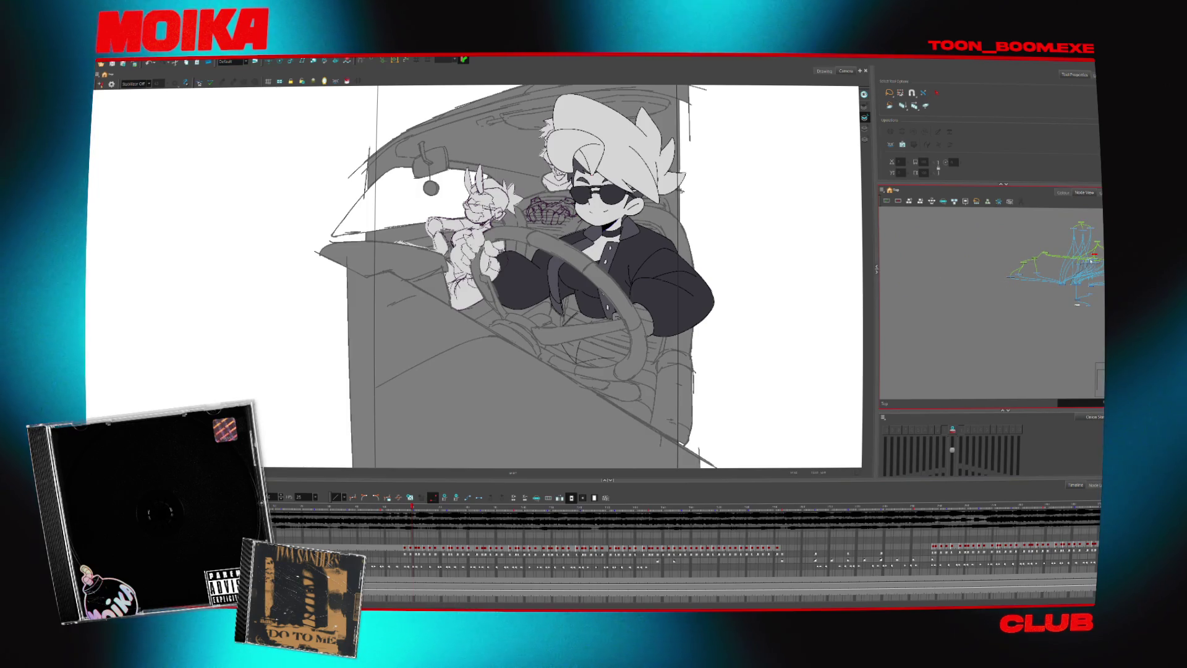
- Rewire the top node's link to the lower-left node group in the Node View
scroll(999, 277, "up", 5)
scroll(999, 277, "up", 3)
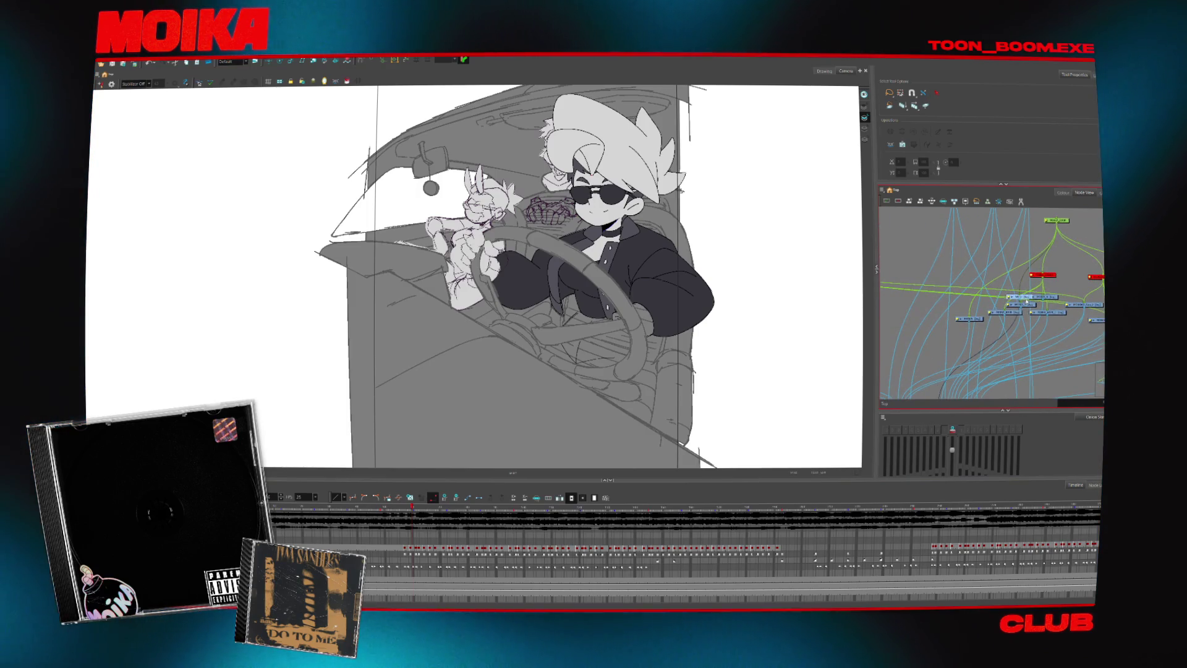
left_click(926, 230)
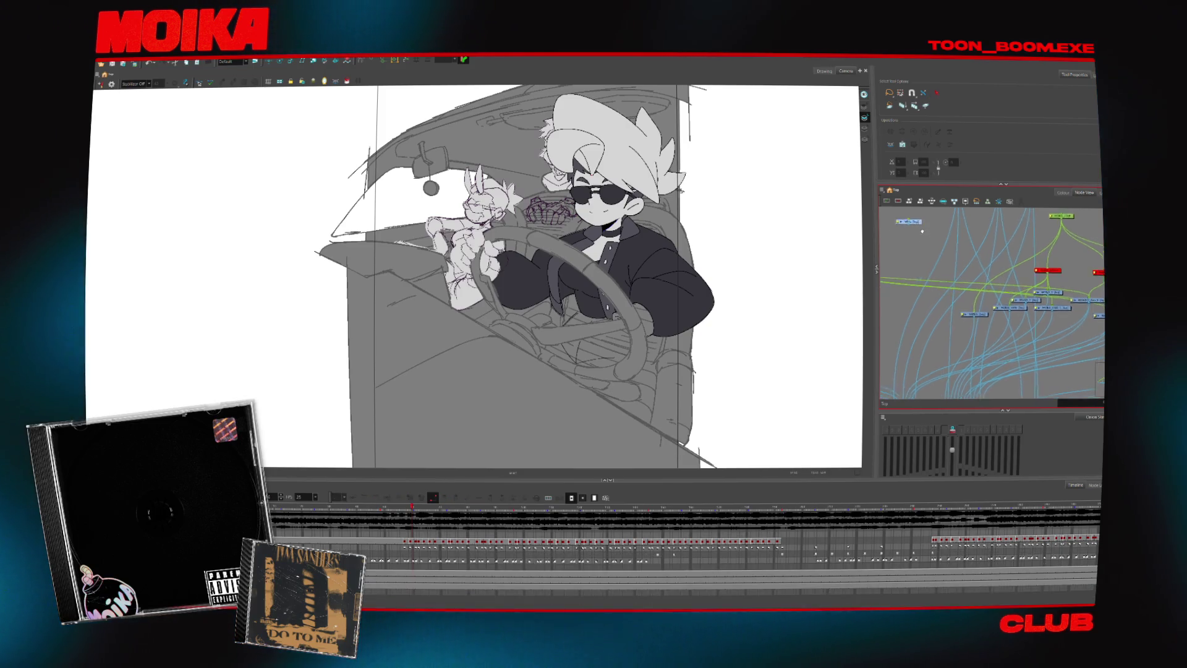
scroll(935, 248, "down", 2)
left_click_drag(951, 287, 988, 360)
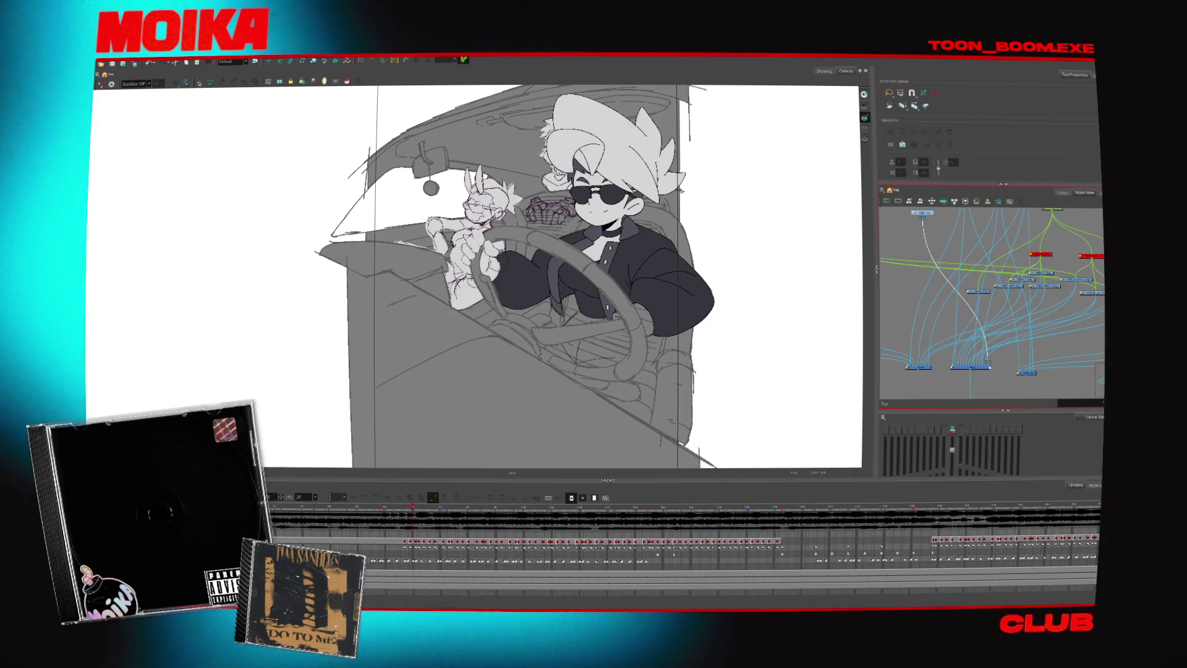
left_click_drag(988, 360, 929, 366)
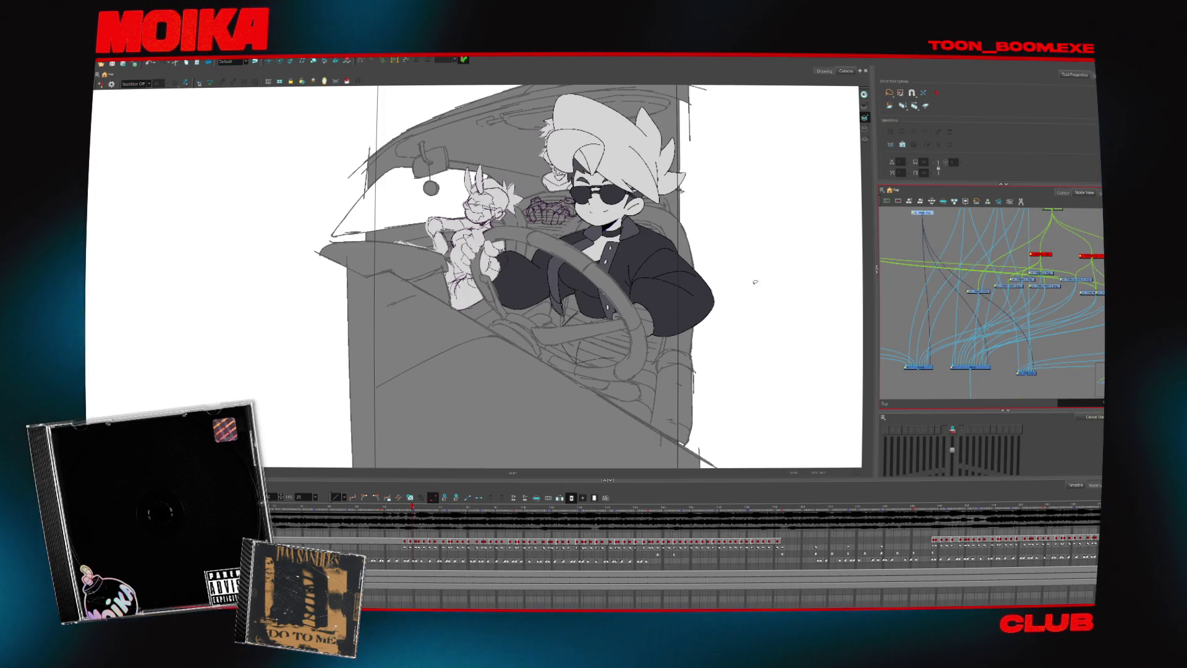
left_click(865, 107)
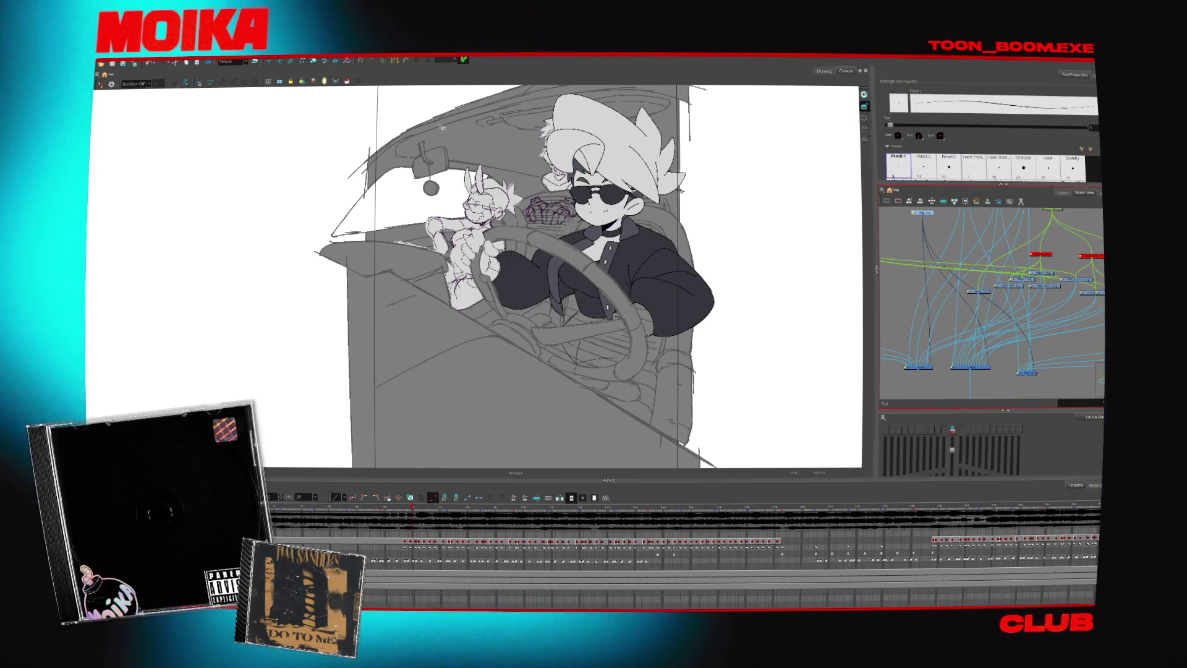
- Draw a rectangle framing the car and fill it light grey from the New palette
left_click(1063, 193)
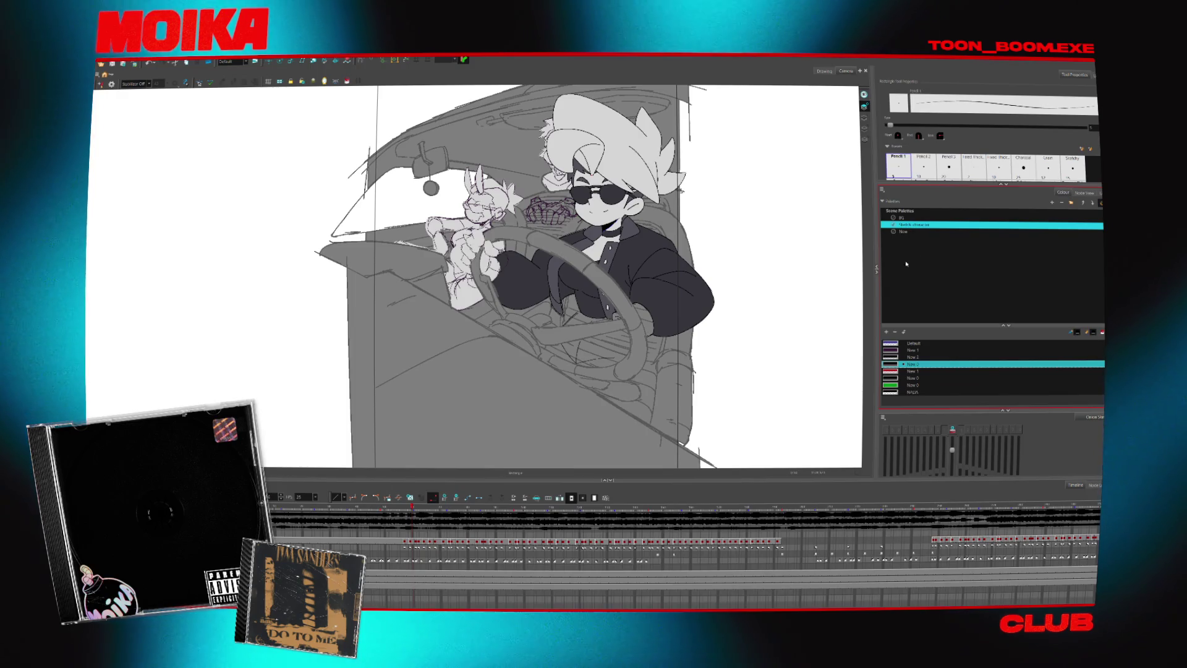
left_click_drag(941, 181, 941, 218)
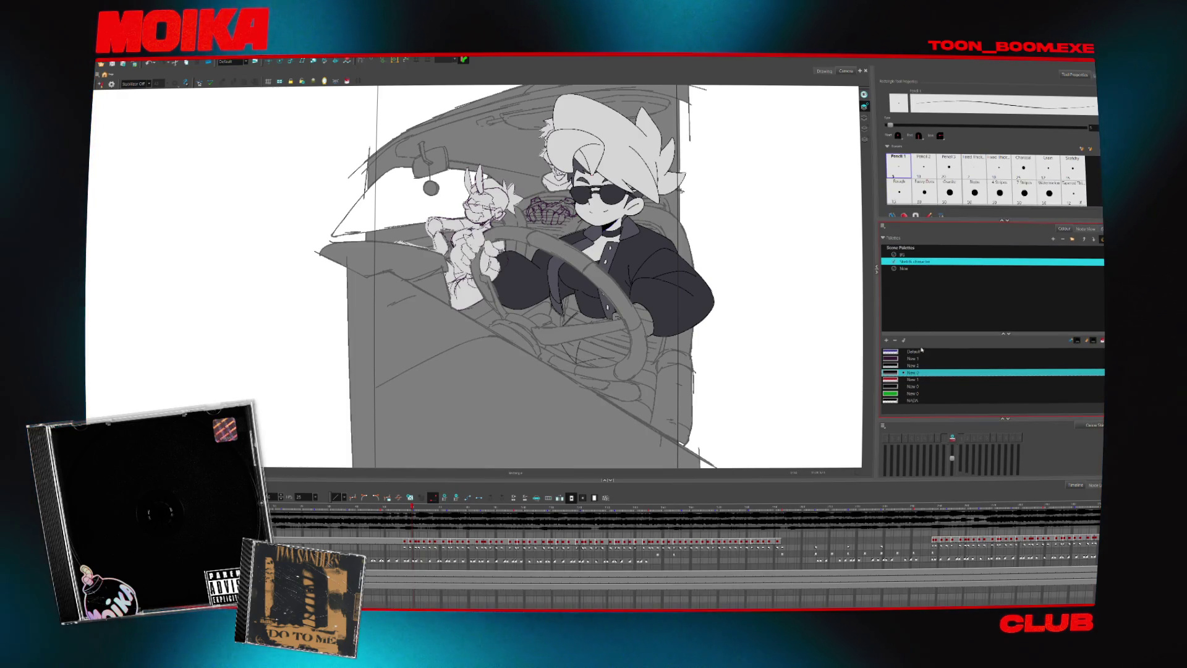
left_click(908, 269)
scroll(777, 247, "down", 2)
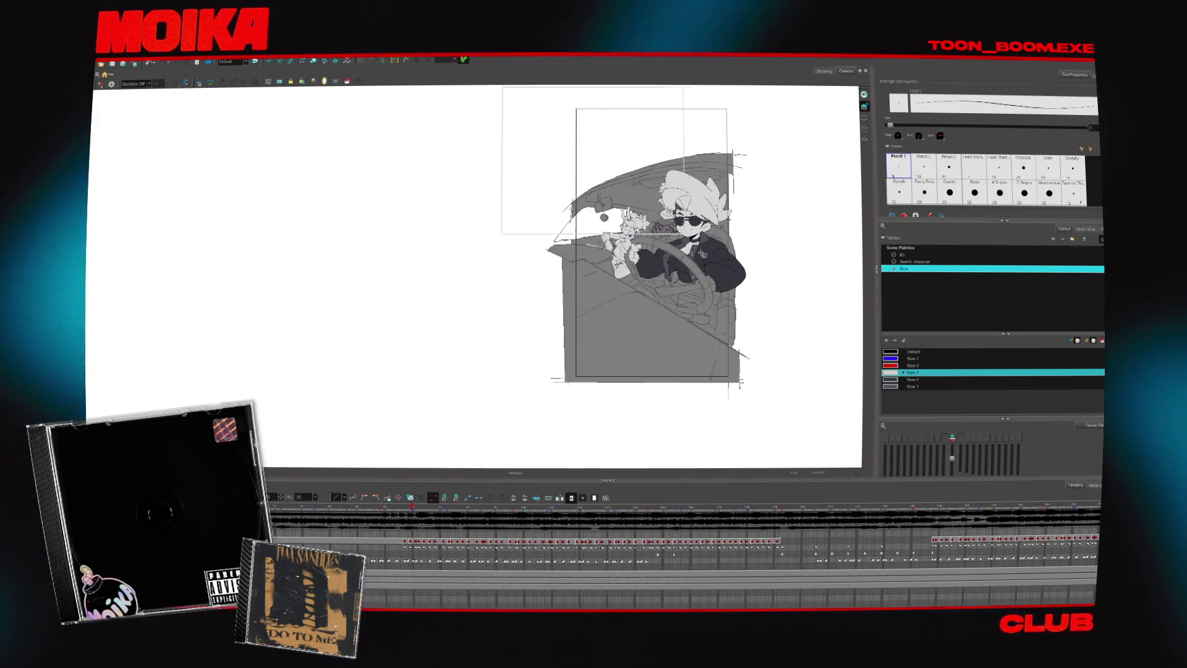
left_click_drag(684, 234, 815, 426)
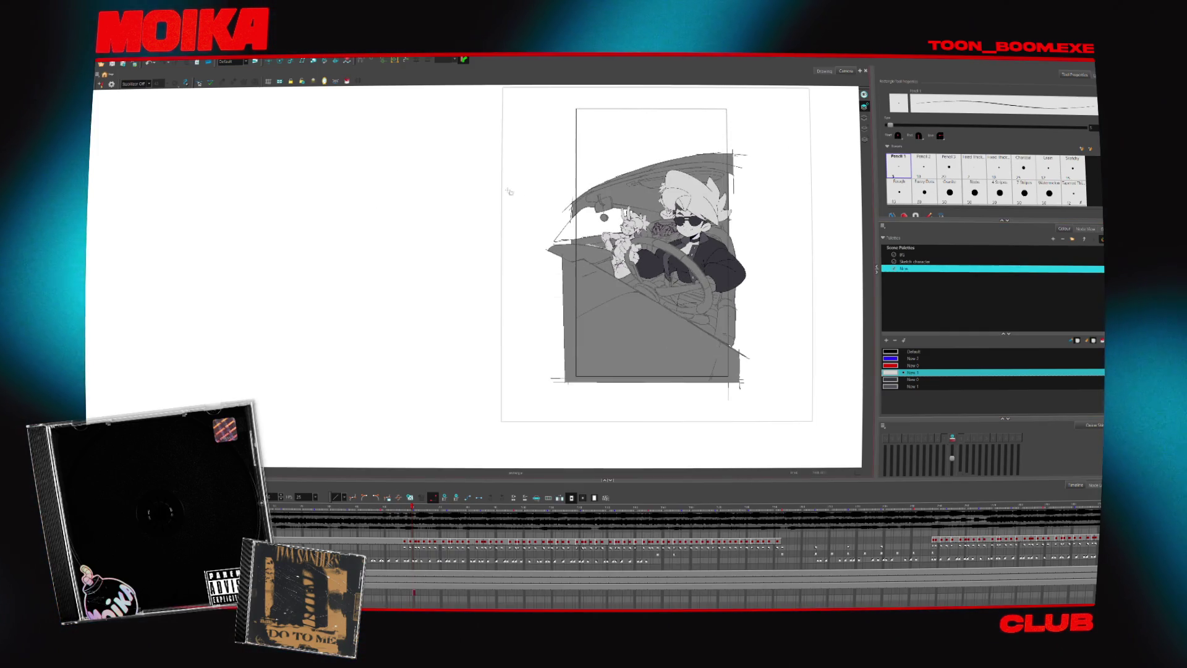
key("alt+i")
left_click(526, 197)
scroll(611, 155, "up", 2)
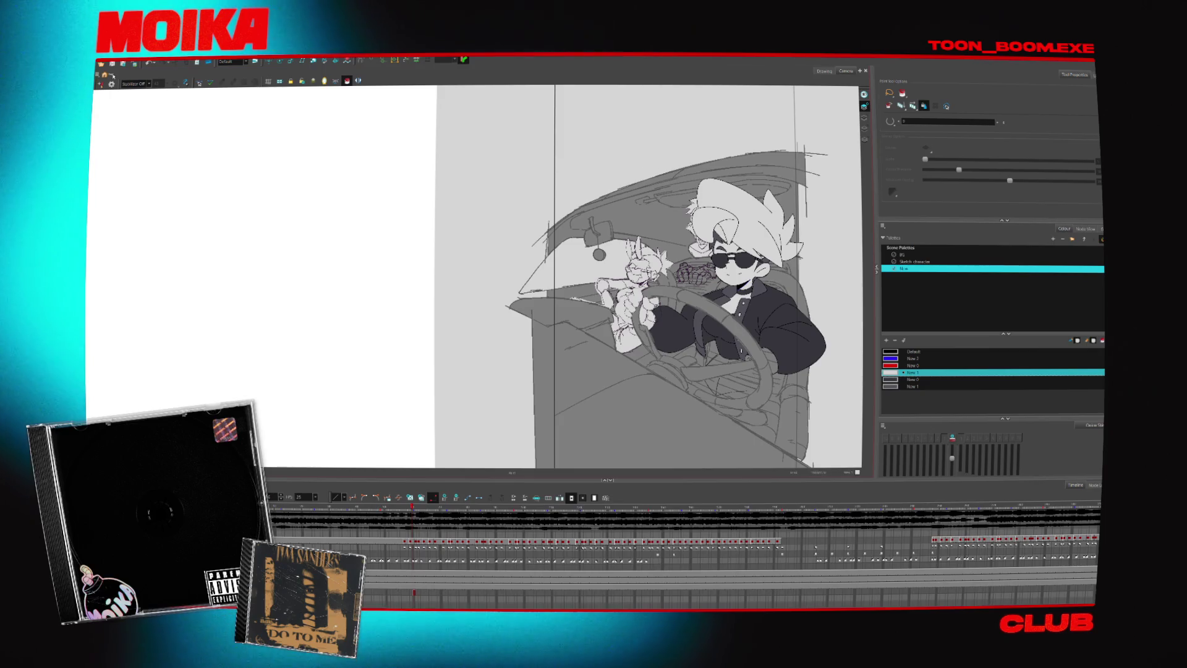
- Select the grey background rectangle and bring the node graph back into view
left_click(807, 255)
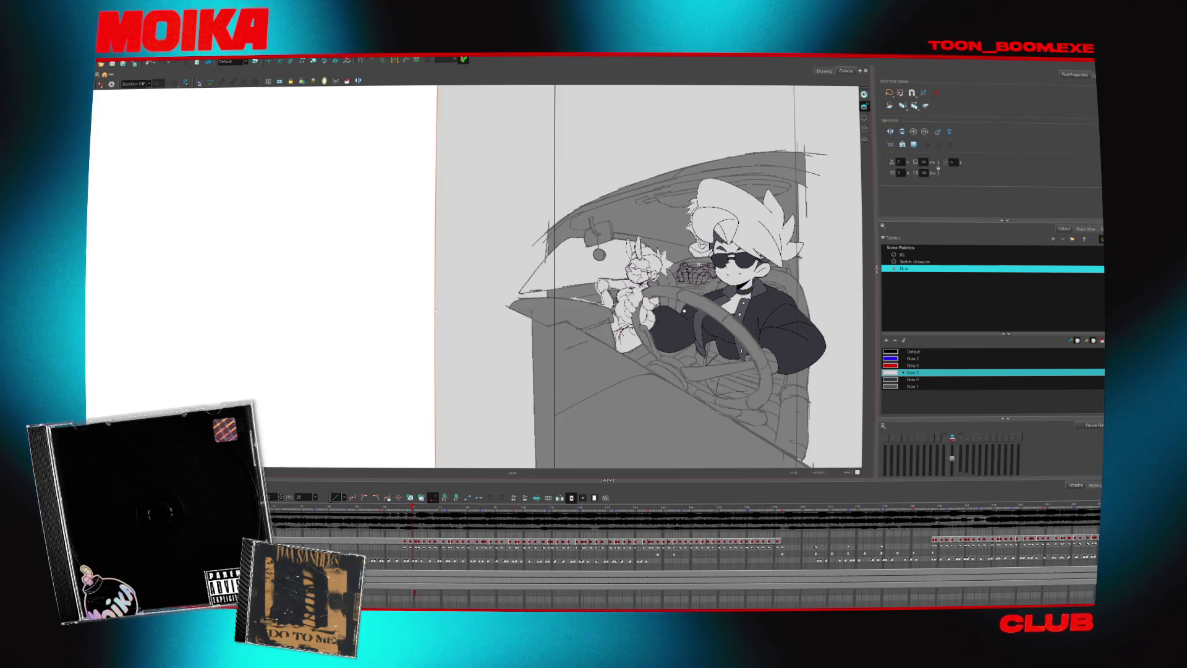
left_click(1097, 233)
scroll(990, 364, "up", 3)
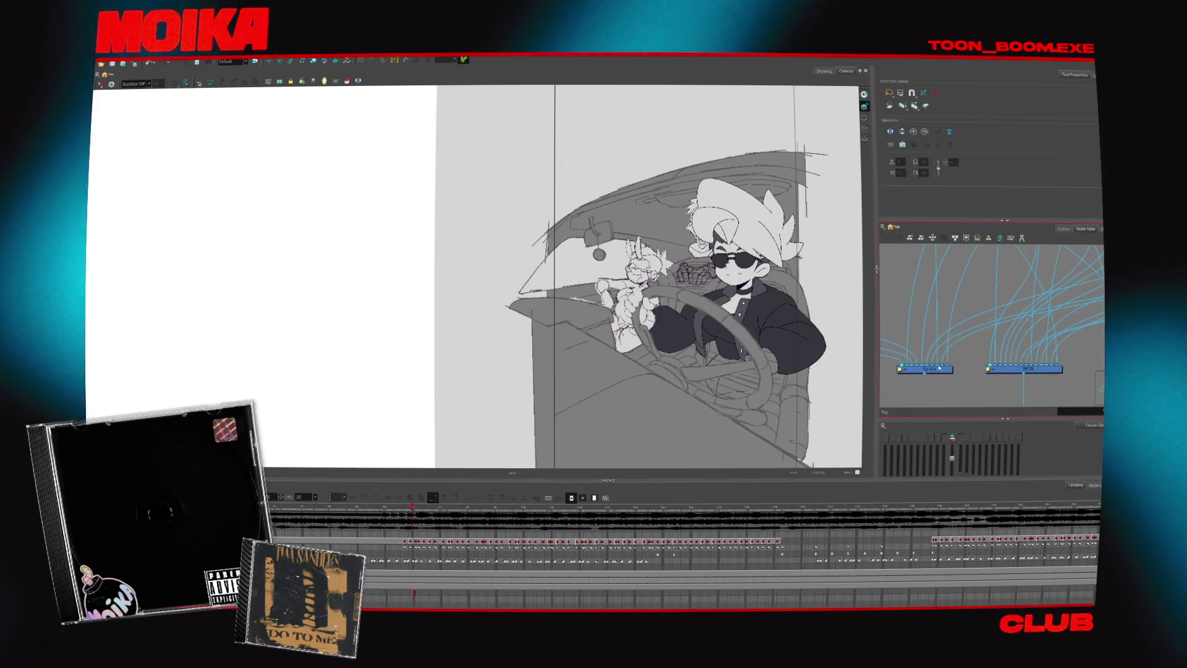
scroll(990, 367, "right", 2)
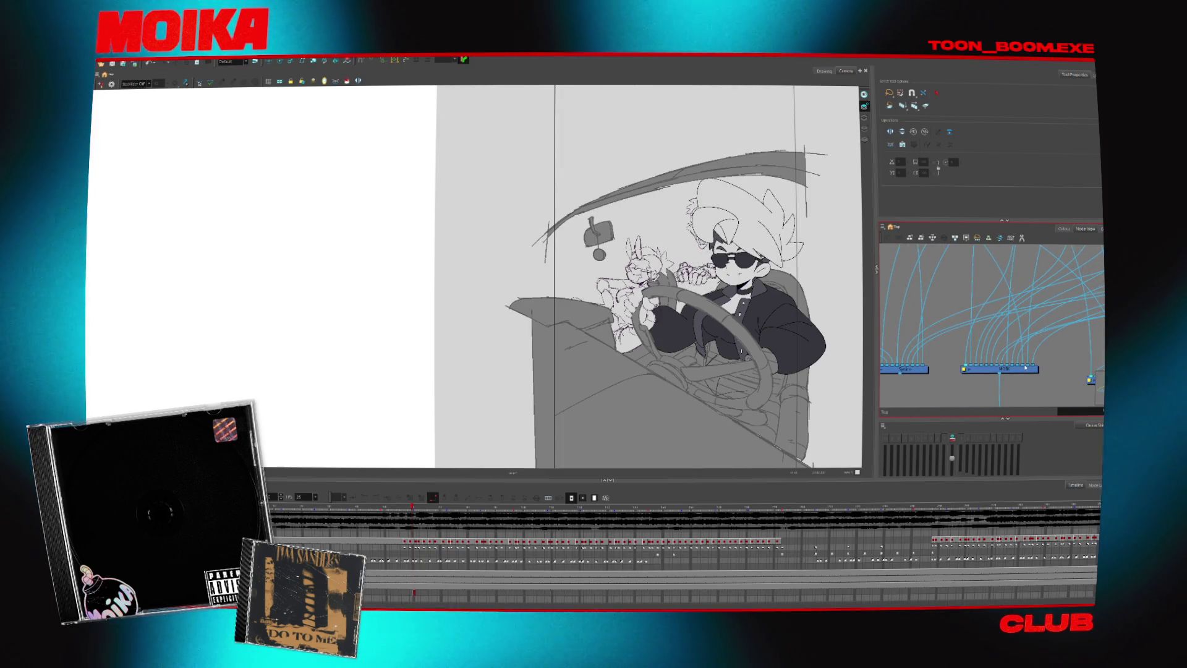
- Undo, jump to a later frame, and delete the exposure to hide the skull figure and basket
key("ctrl+z")
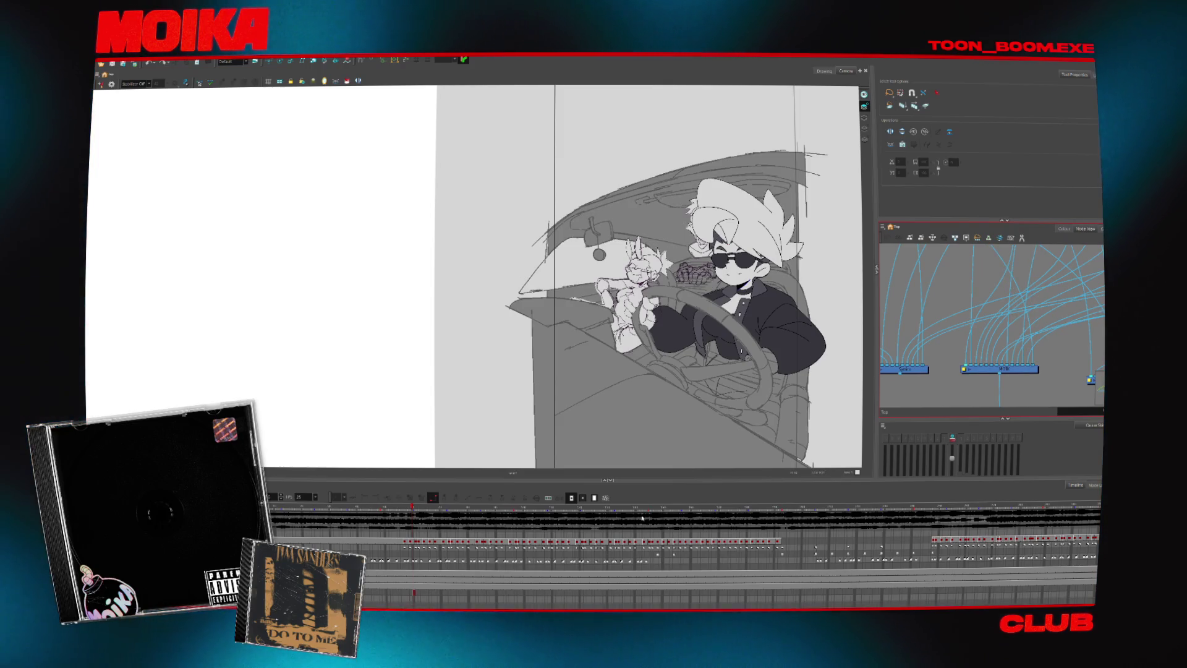
left_click(647, 510)
left_click(1041, 375)
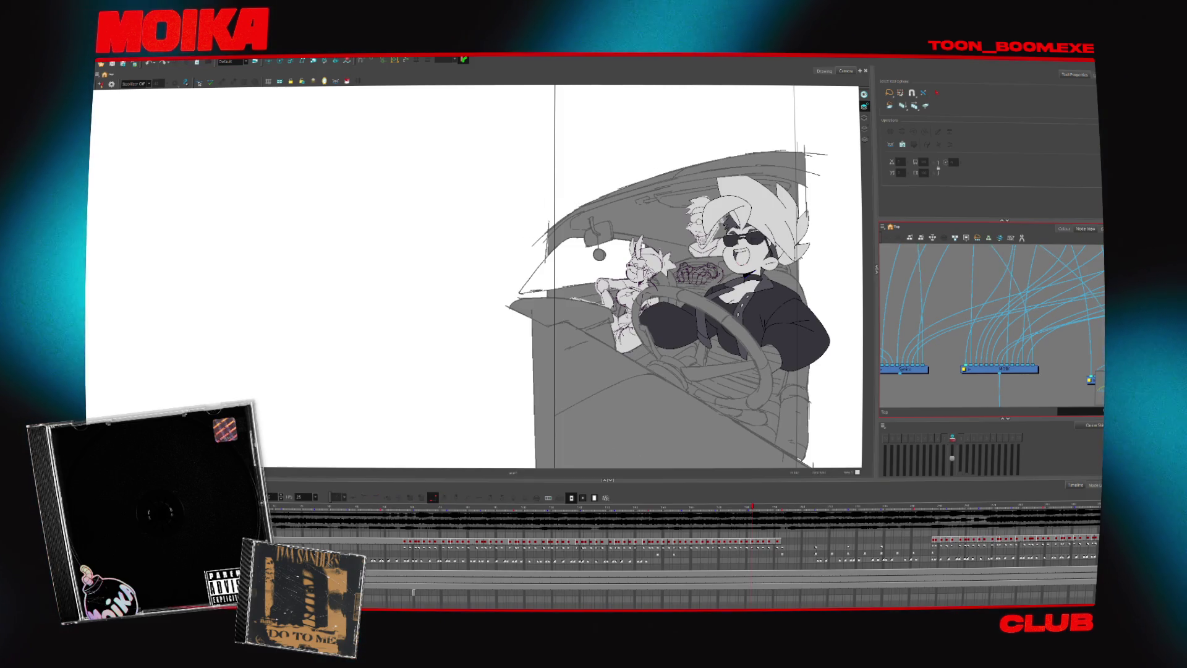
left_click(751, 586)
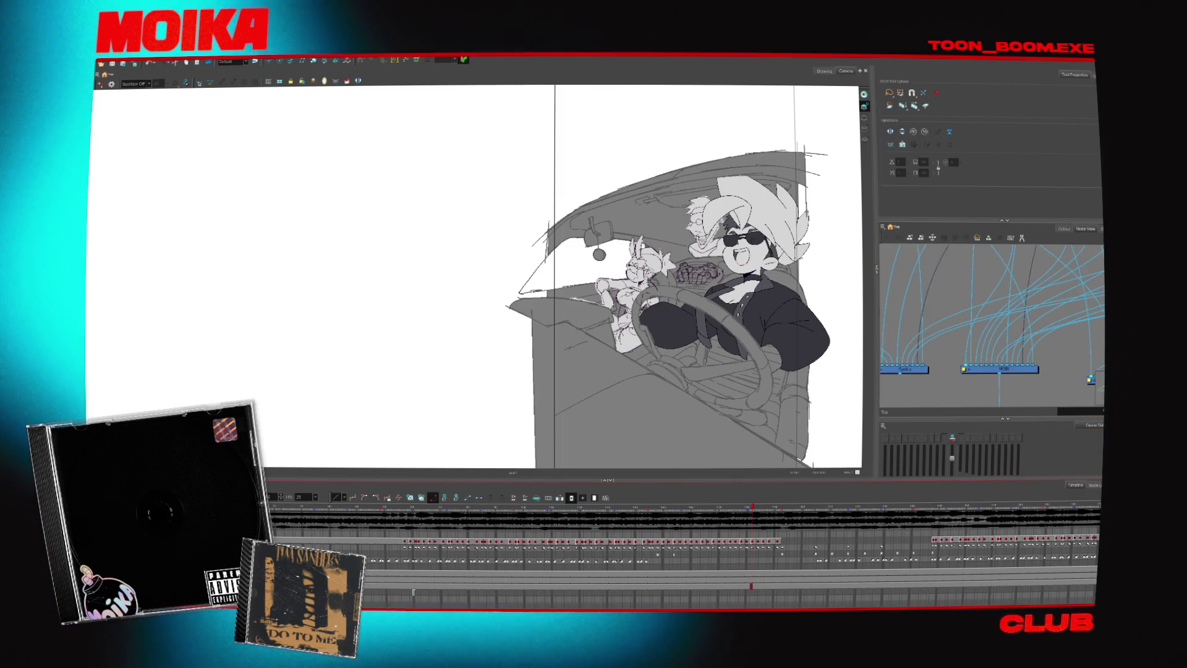
key("Delete")
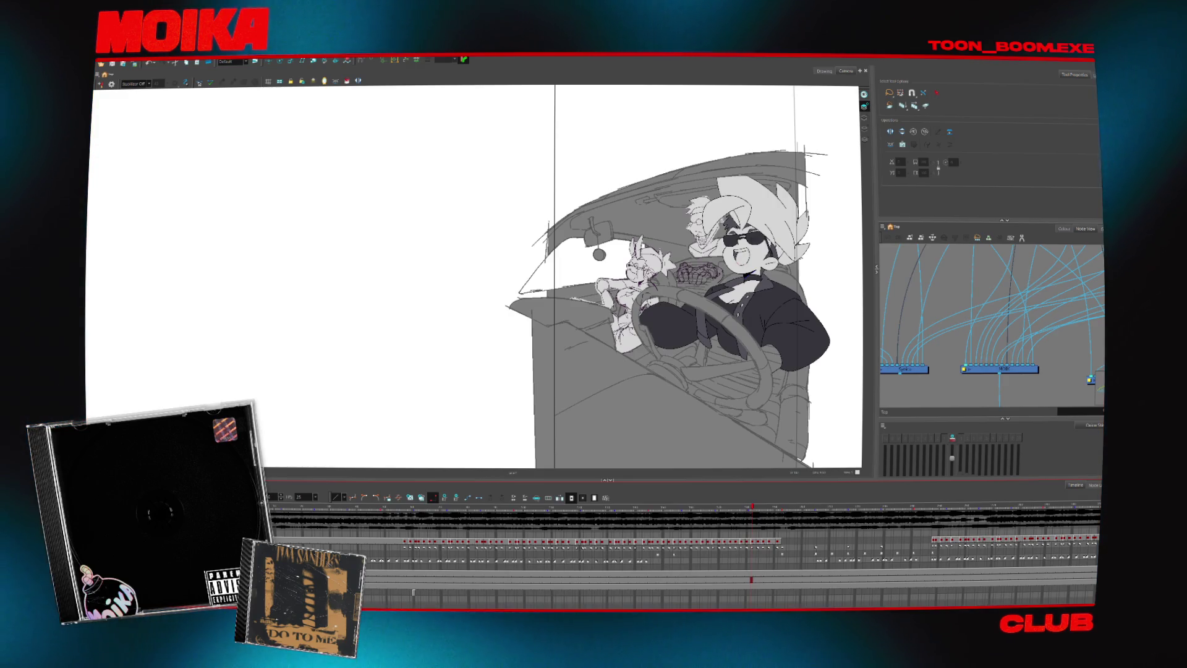
- Restore the exposure, expand the layers, deselect the driver and pan the node graph
key("ctrl+z")
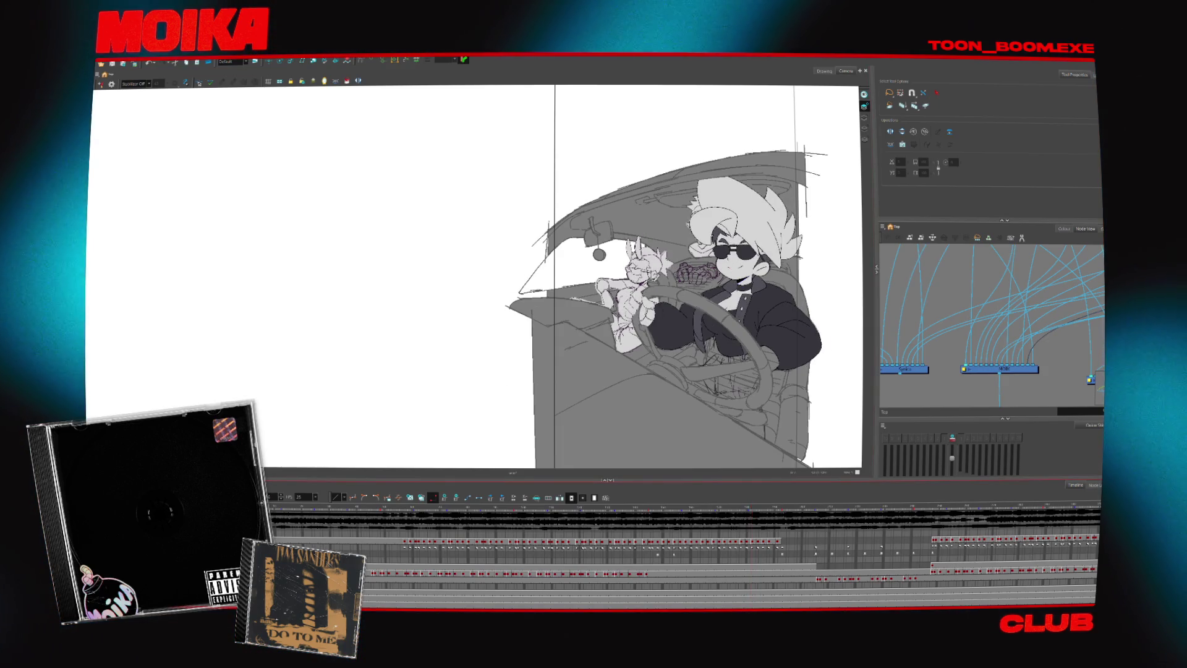
left_click(925, 106)
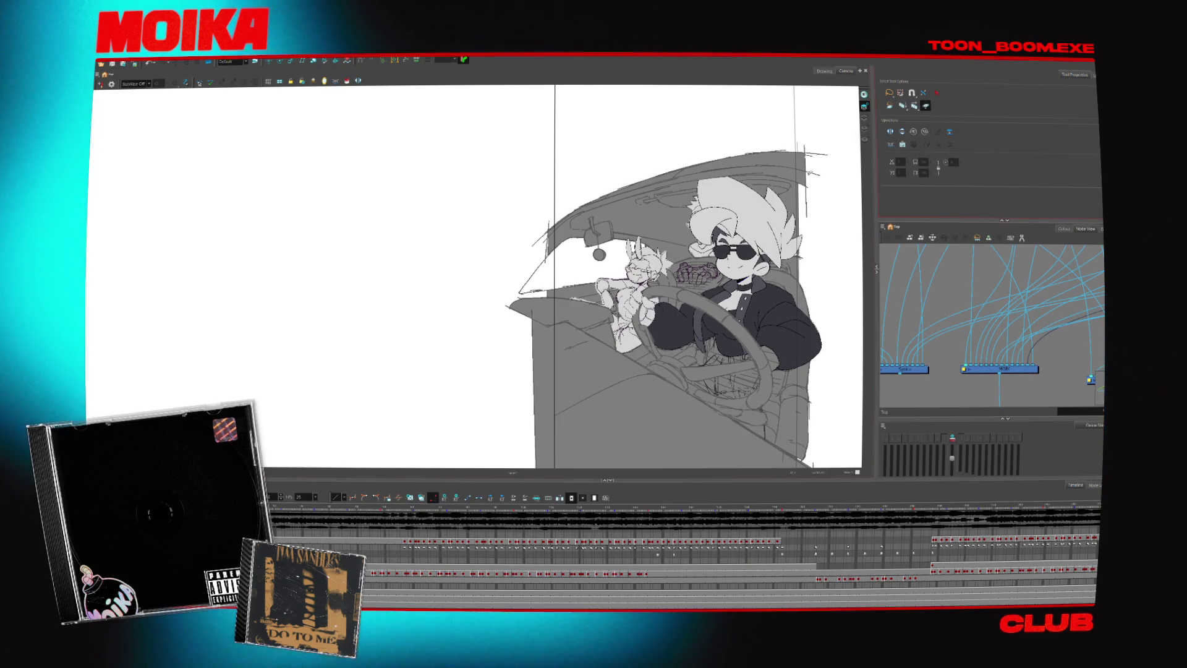
left_click(995, 362)
scroll(995, 361, "down", 2)
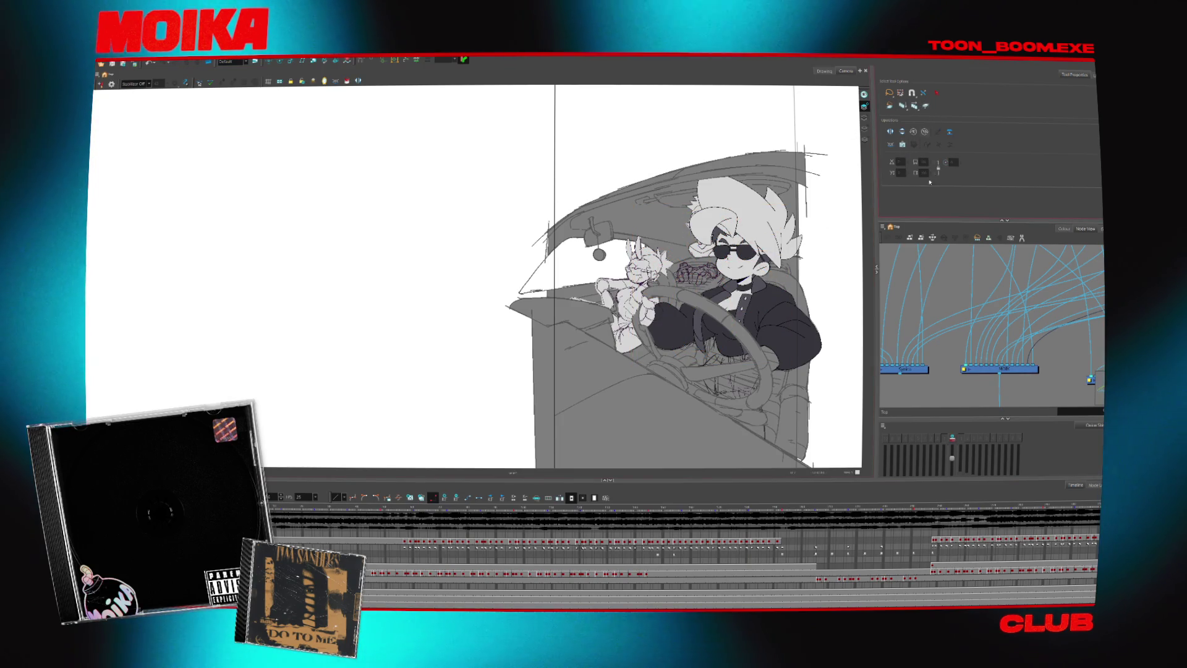
left_click_drag(995, 362, 979, 358)
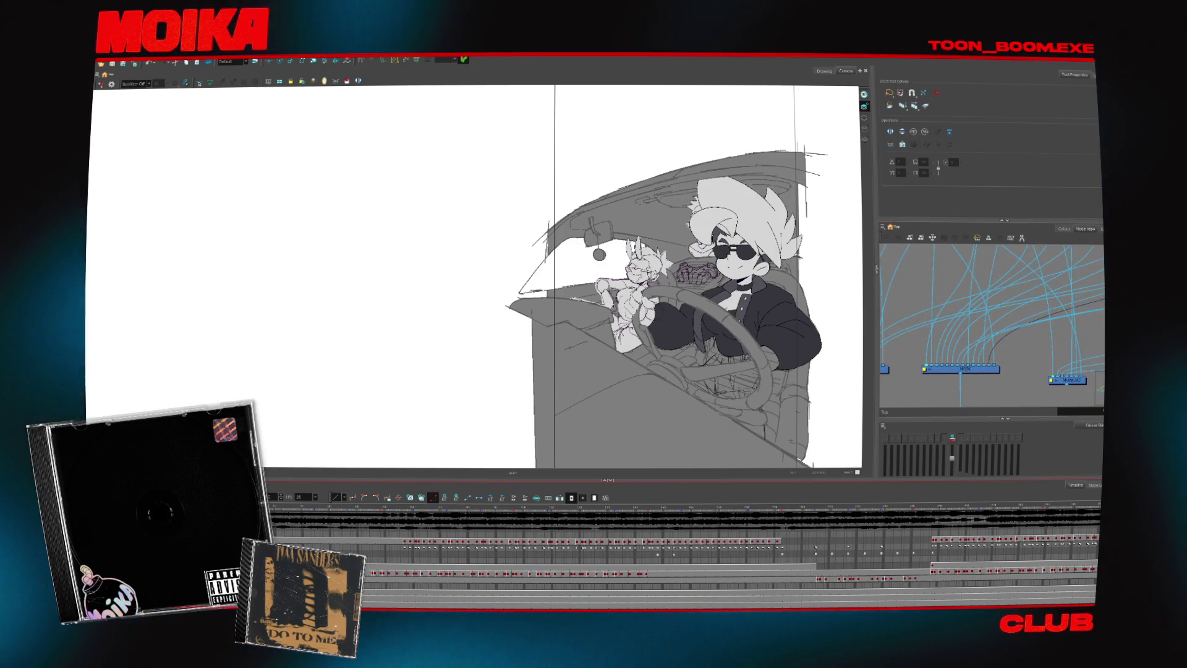
scroll(1013, 341, "up", 3)
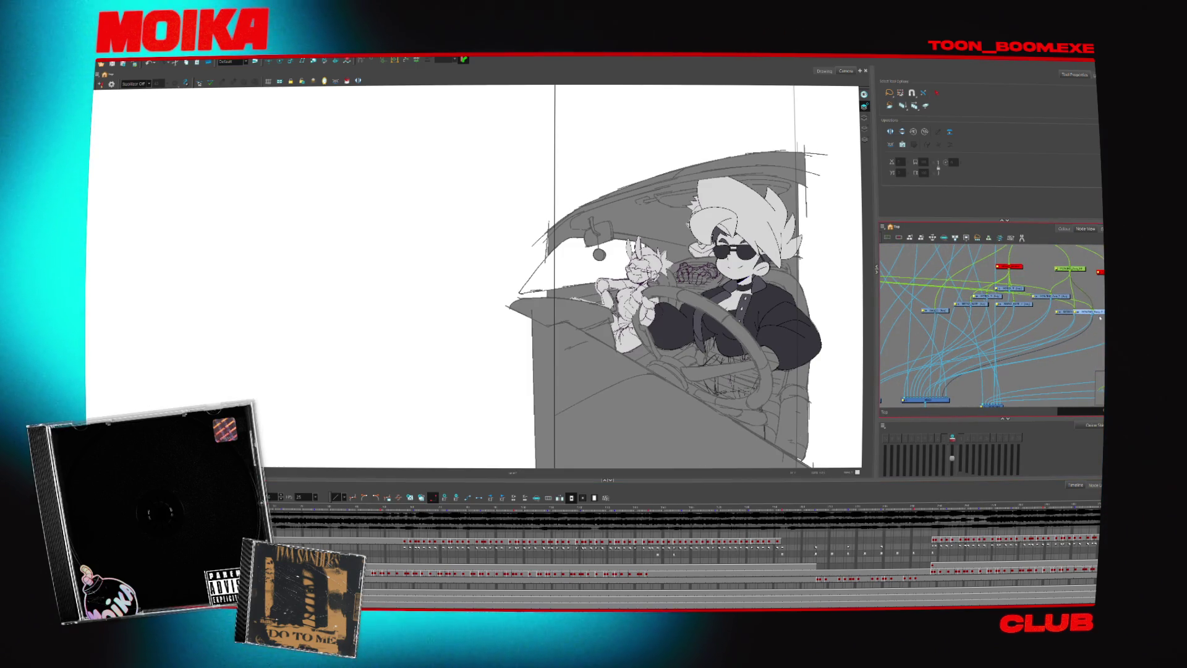
scroll(949, 394, "up", 2)
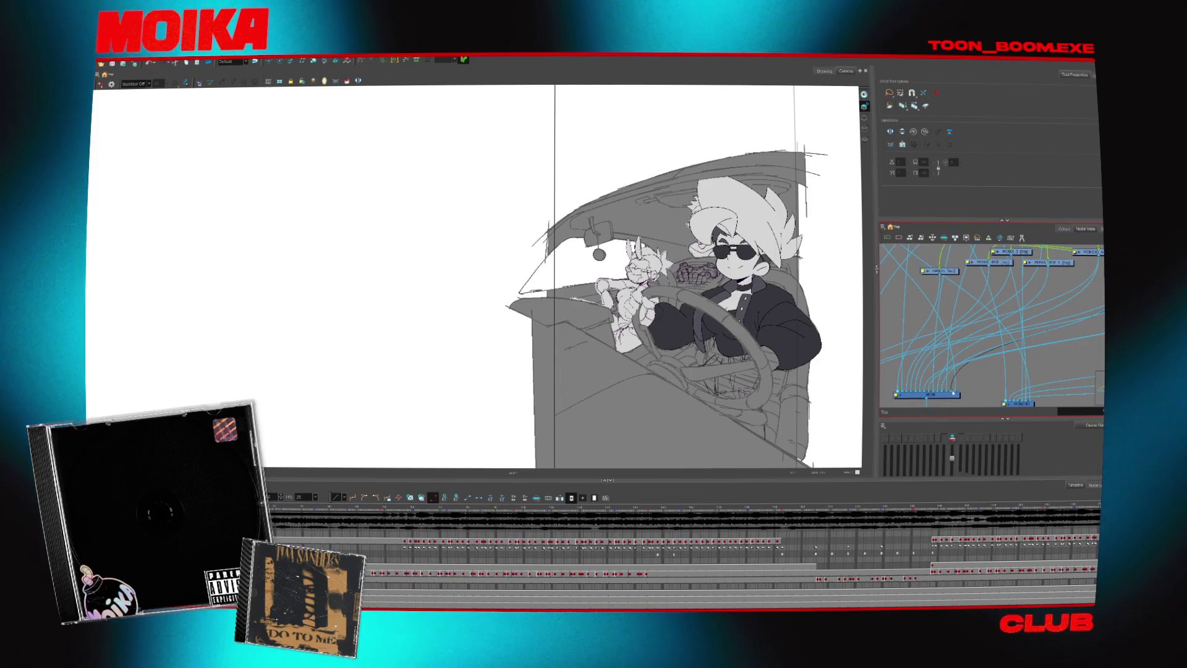
scroll(949, 374, "down", 2)
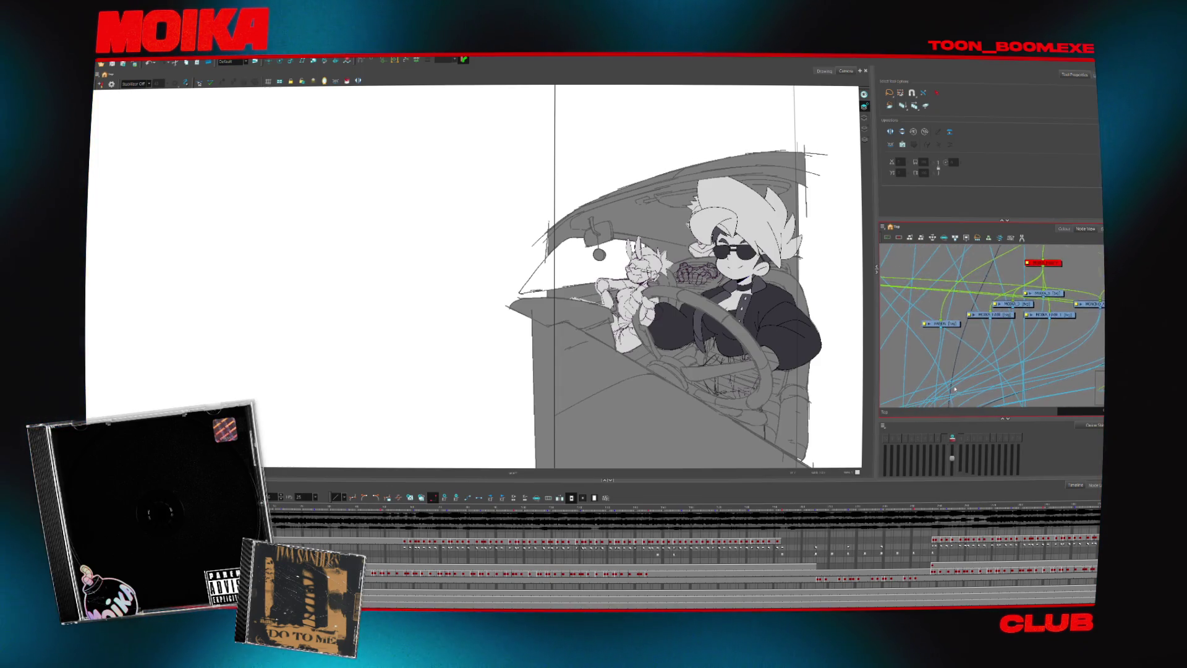
scroll(949, 365, "down", 2)
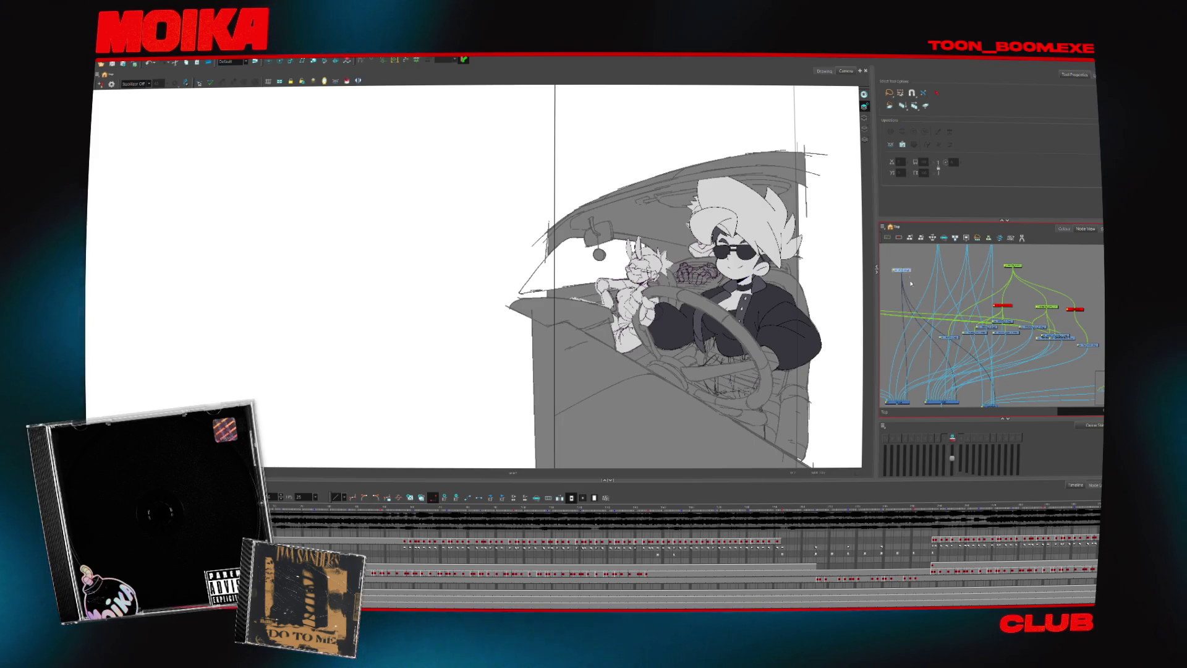
scroll(956, 353, "up", 2)
scroll(958, 358, "up", 2)
scroll(958, 358, "up", 1)
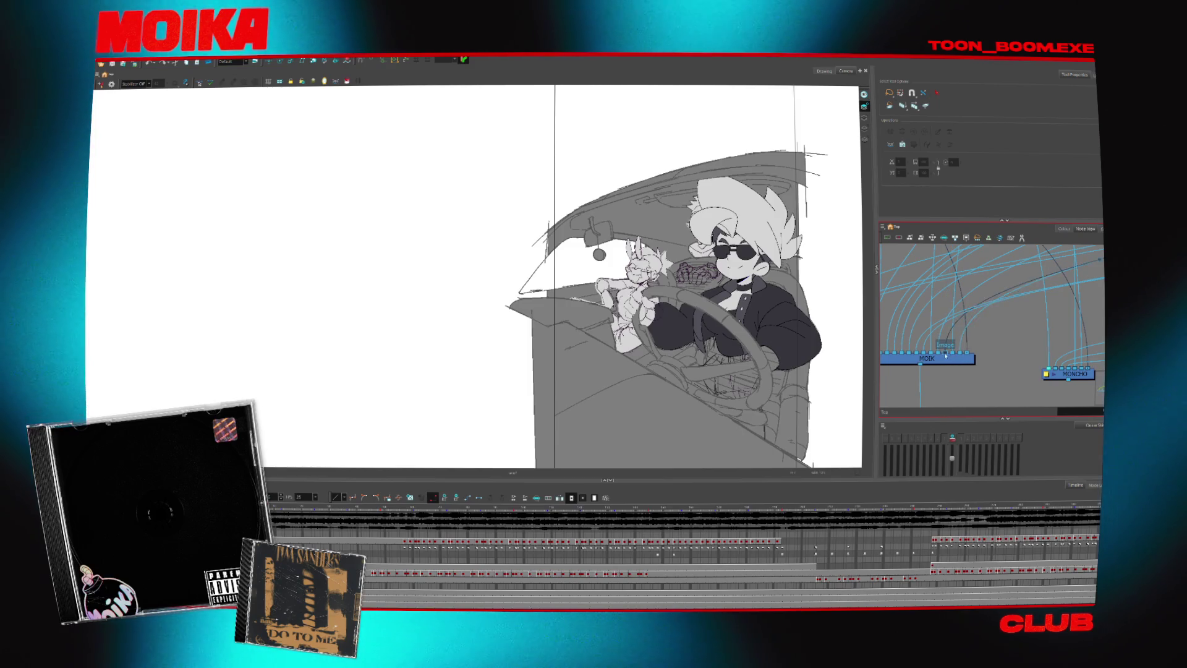
left_click_drag(956, 354, 989, 373)
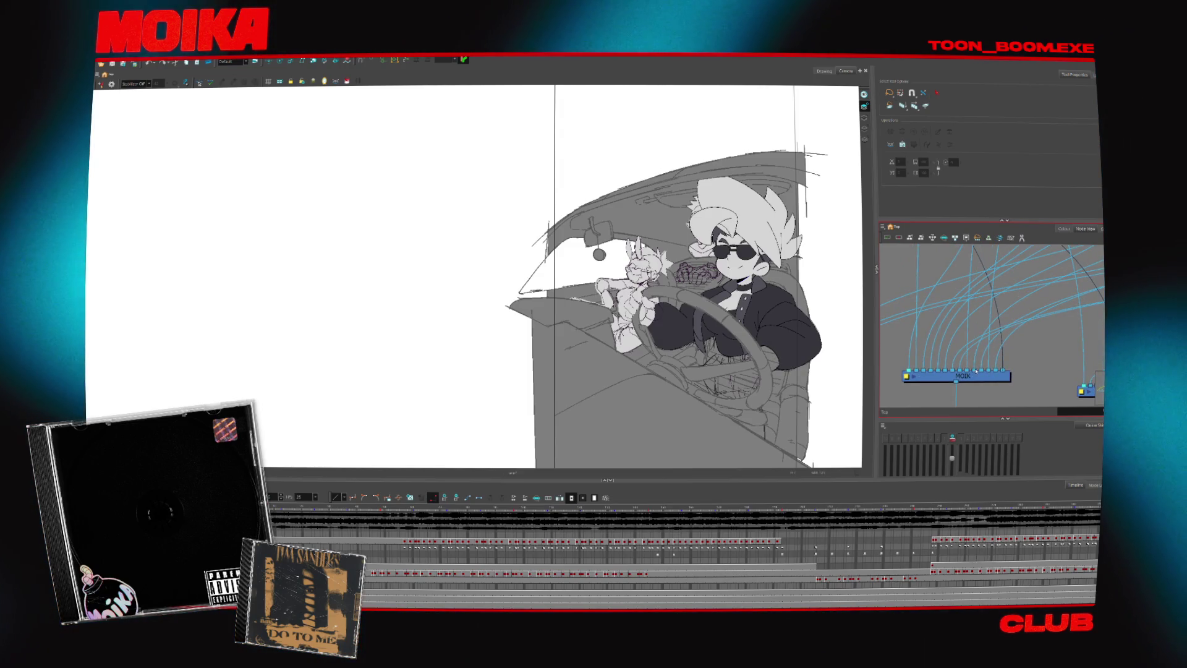
scroll(959, 339, "down", 3)
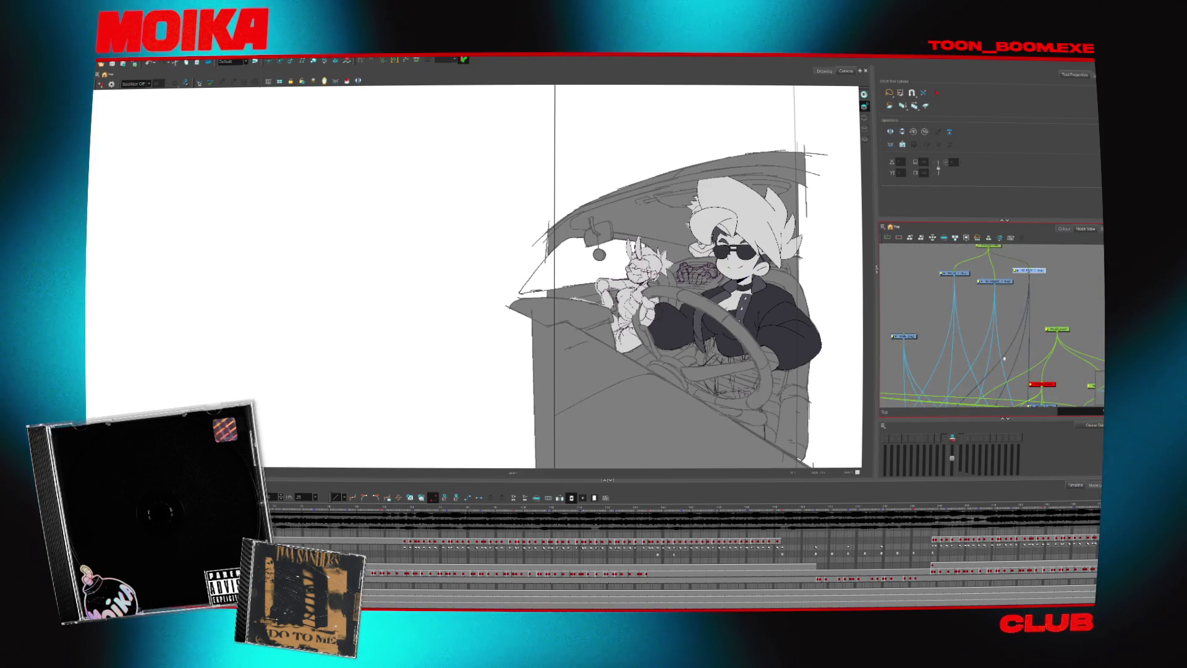
left_click(978, 239)
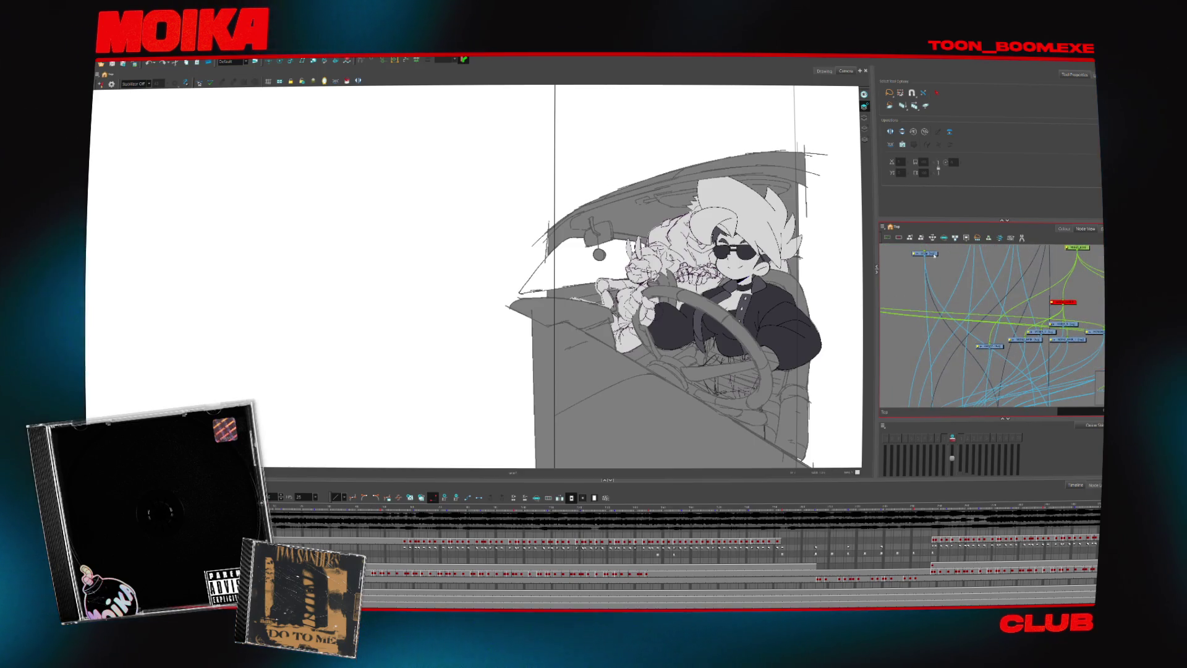
- Toggle between the characters' drawings, undo a stray node connection and reposition the node
left_click_drag(984, 382, 971, 311)
scroll(972, 311, "up", 2)
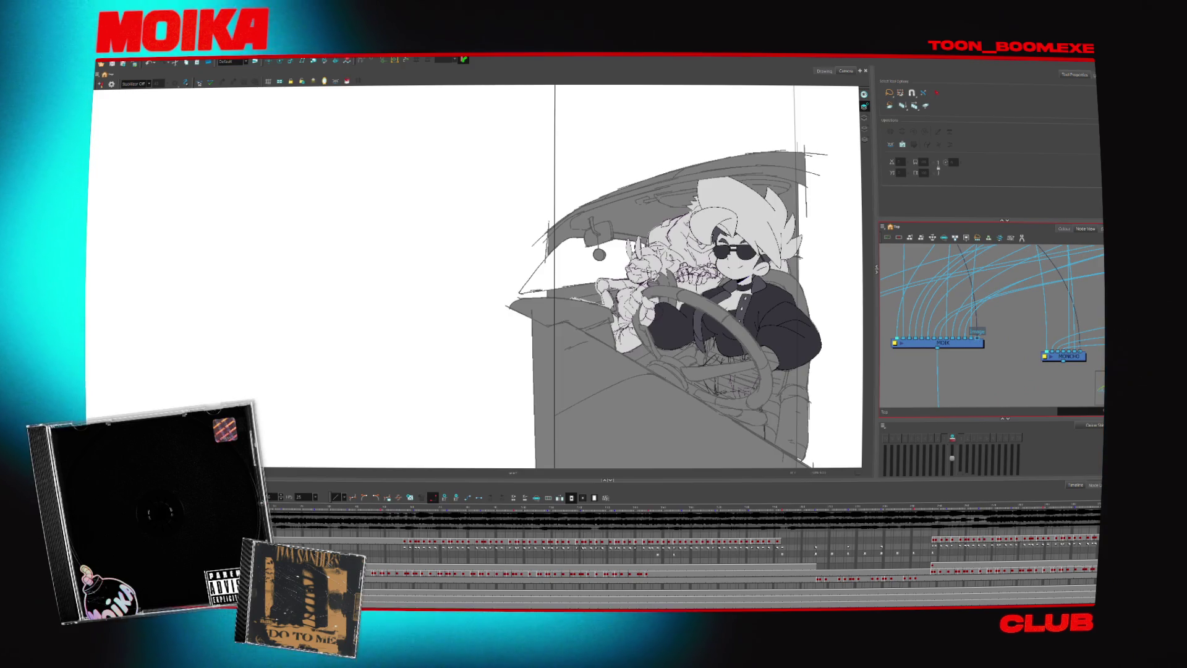
key("Return")
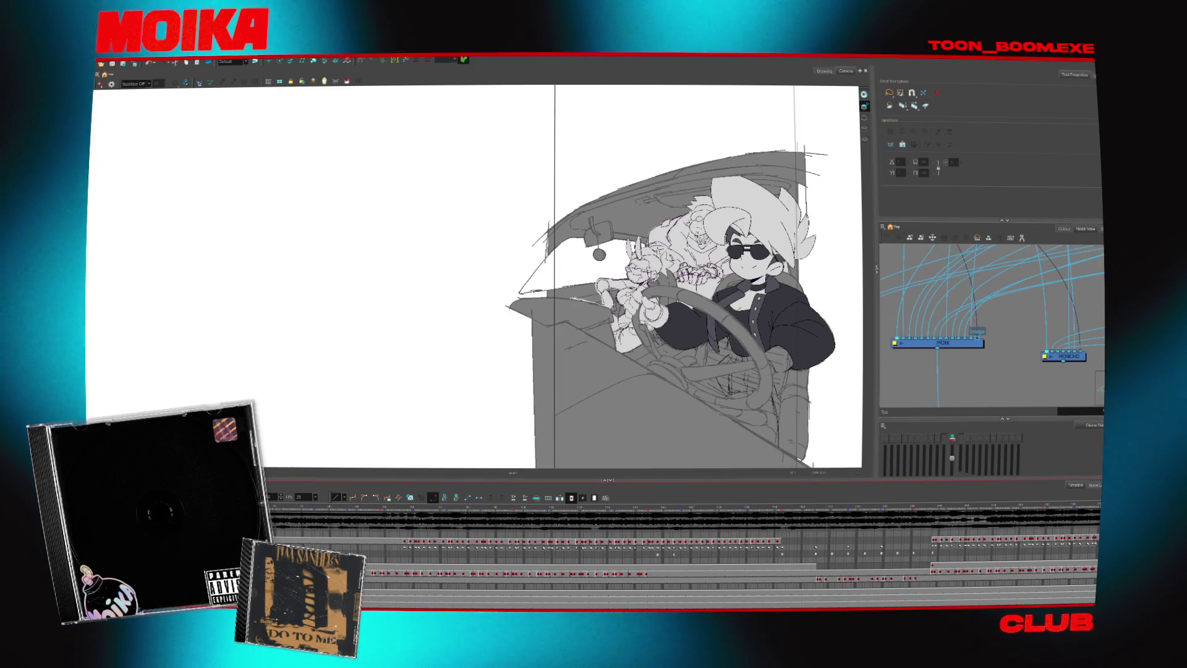
key("d")
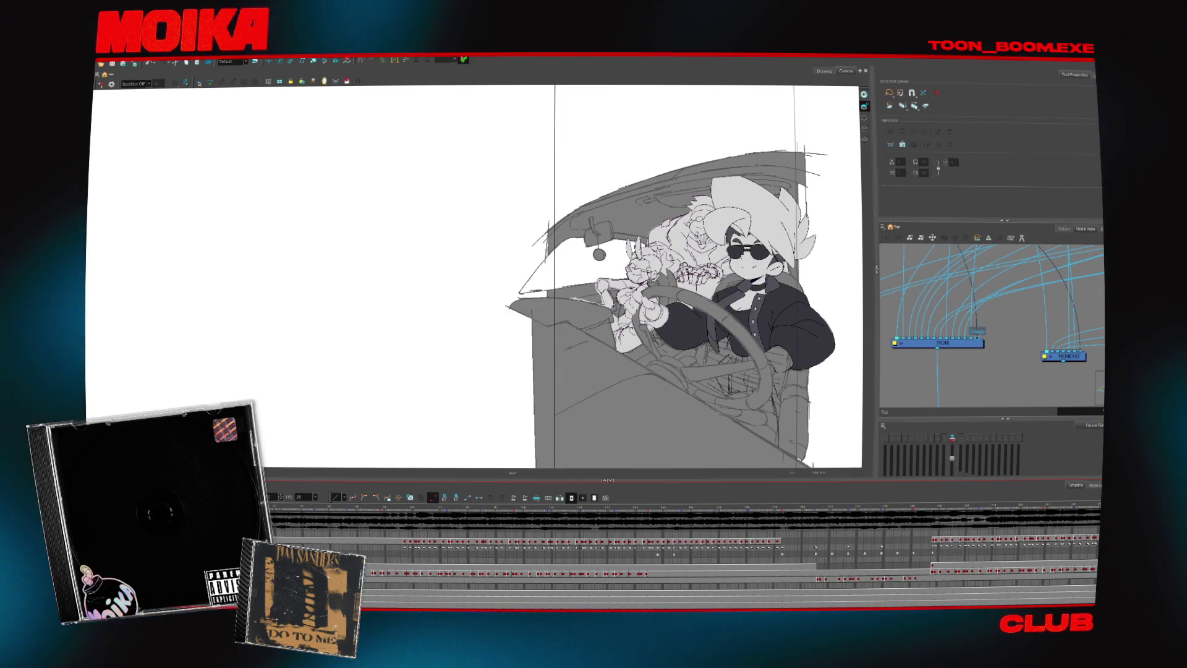
scroll(413, 592, "down", 1)
scroll(413, 592, "down", 2)
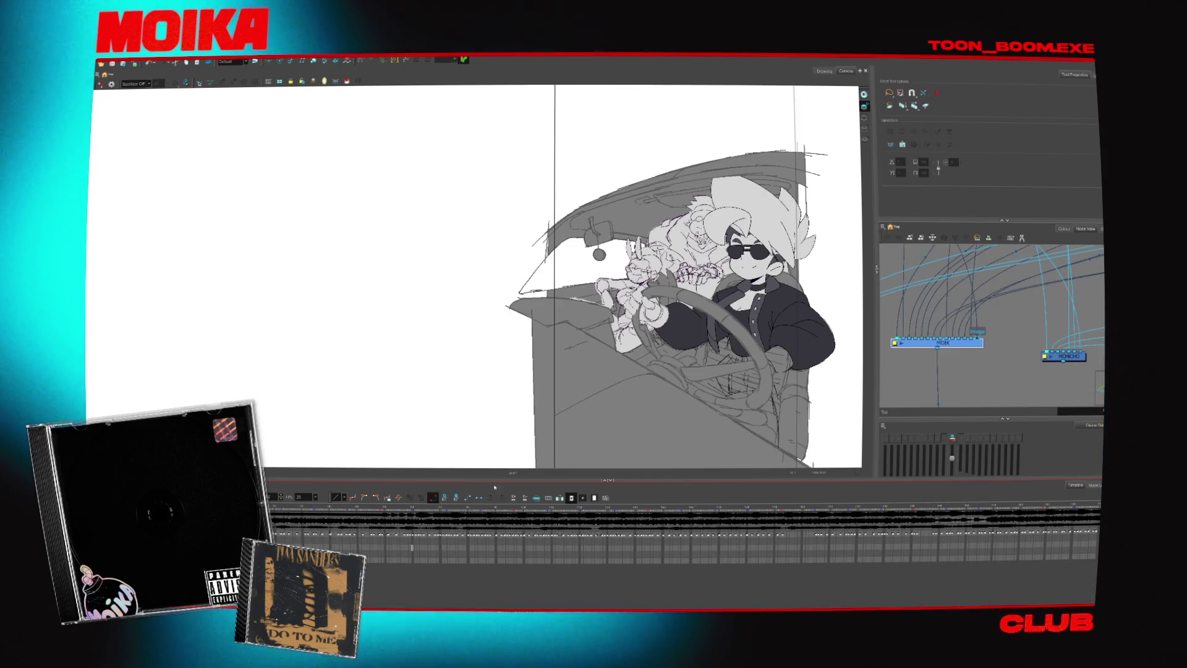
scroll(1077, 322, "down", 2)
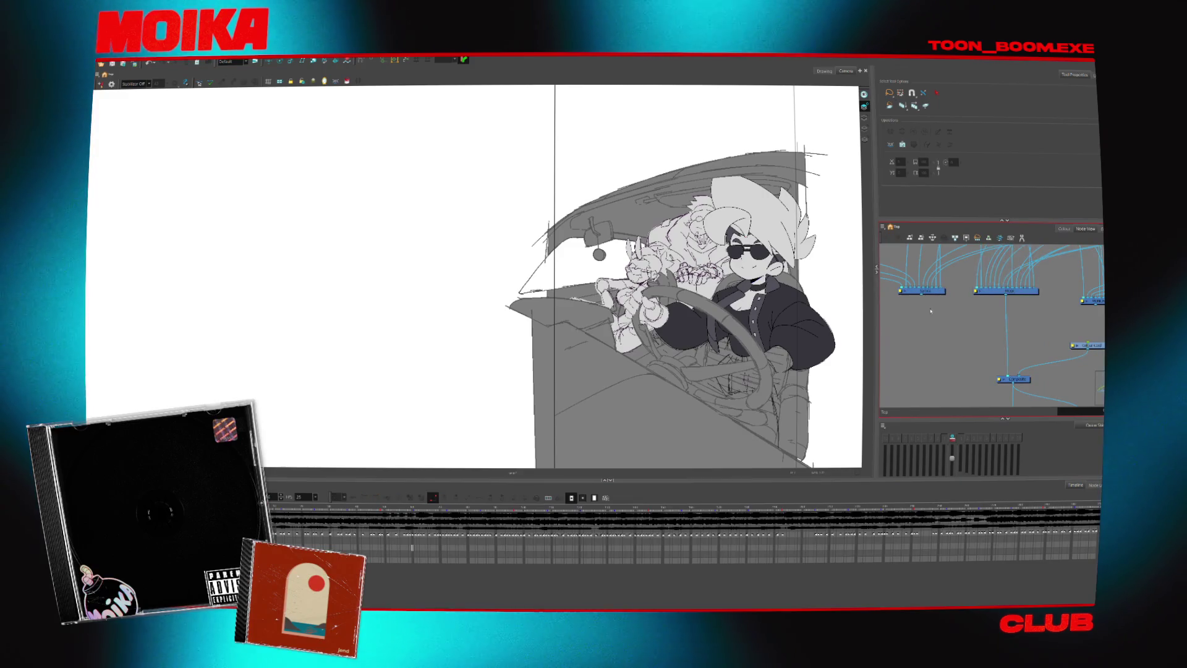
left_click_drag(923, 298, 1003, 375)
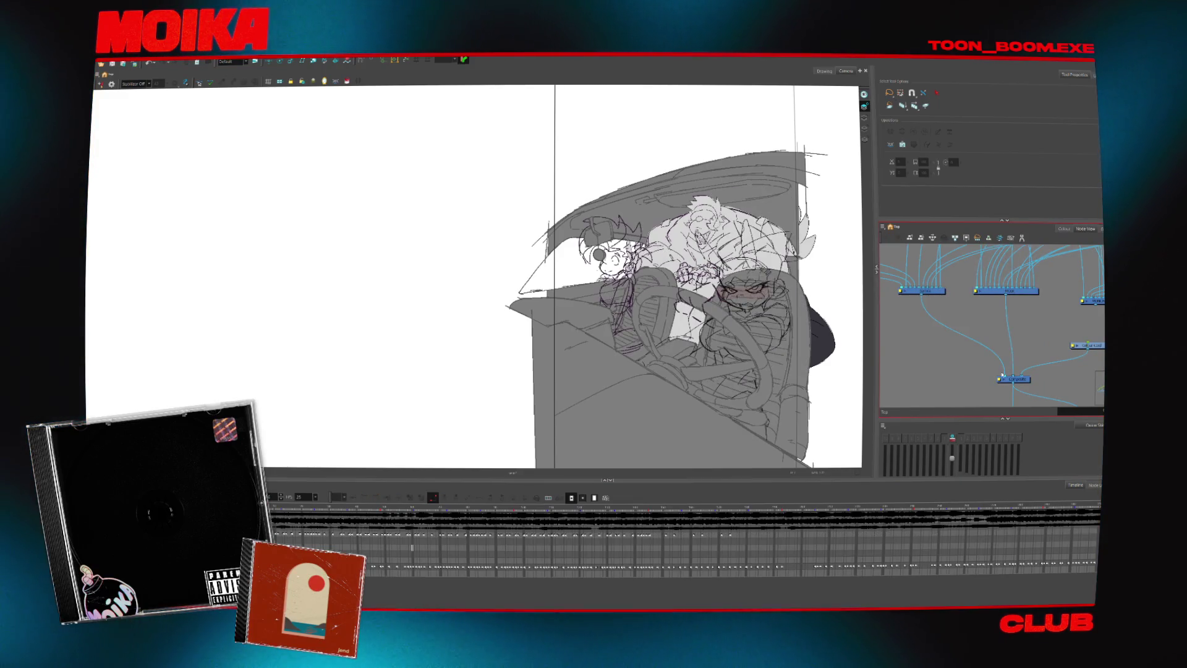
key("ctrl+z")
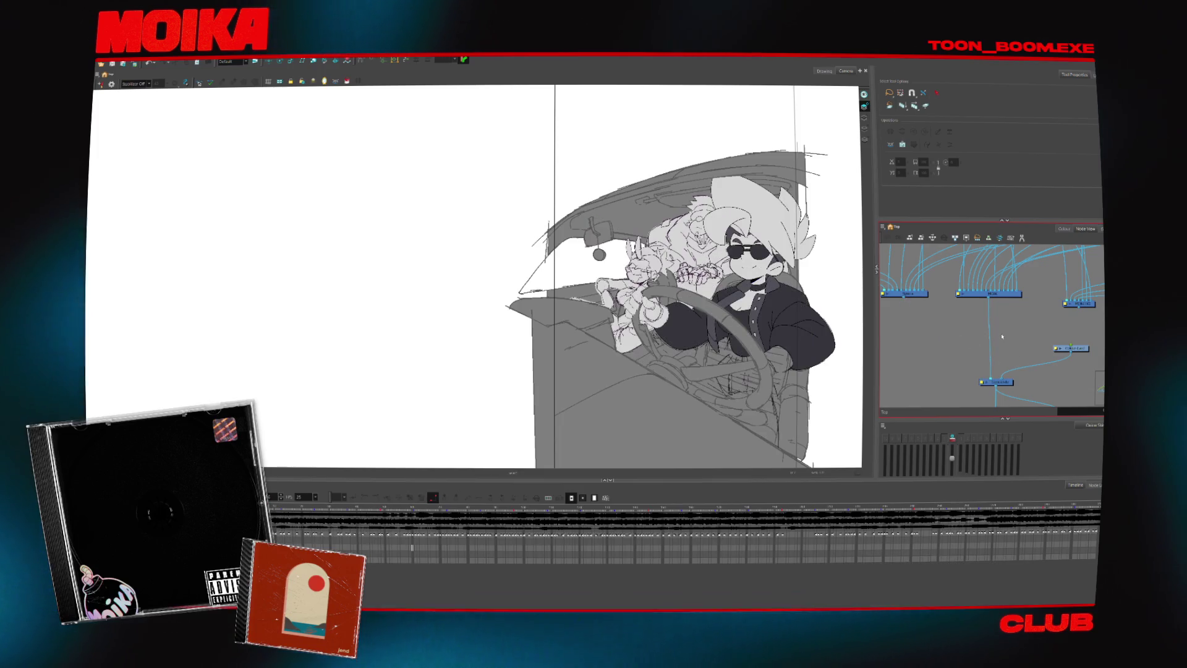
mouse_move(1057, 320)
left_mouse_down()
mouse_move(1062, 309)
mouse_move(994, 378)
left_mouse_up()
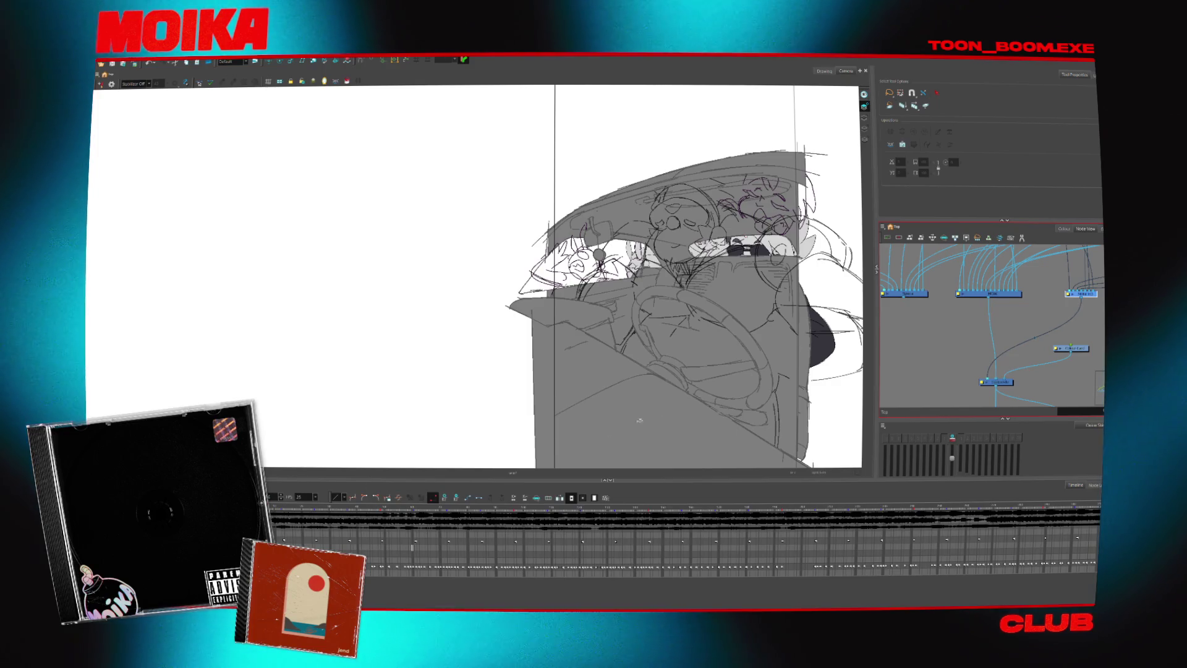
- Frame the camera view, then select the rough sketch's node and disconnect it from the Composite
left_click_drag(865, 312, 753, 342)
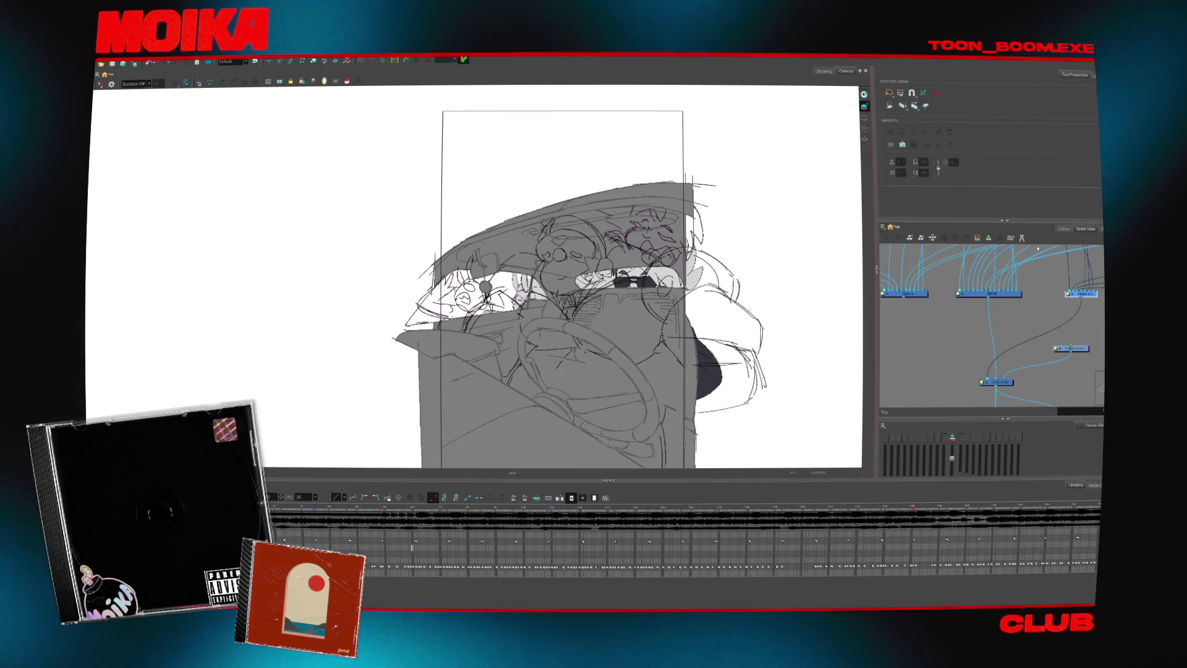
scroll(1018, 323, "up", 3)
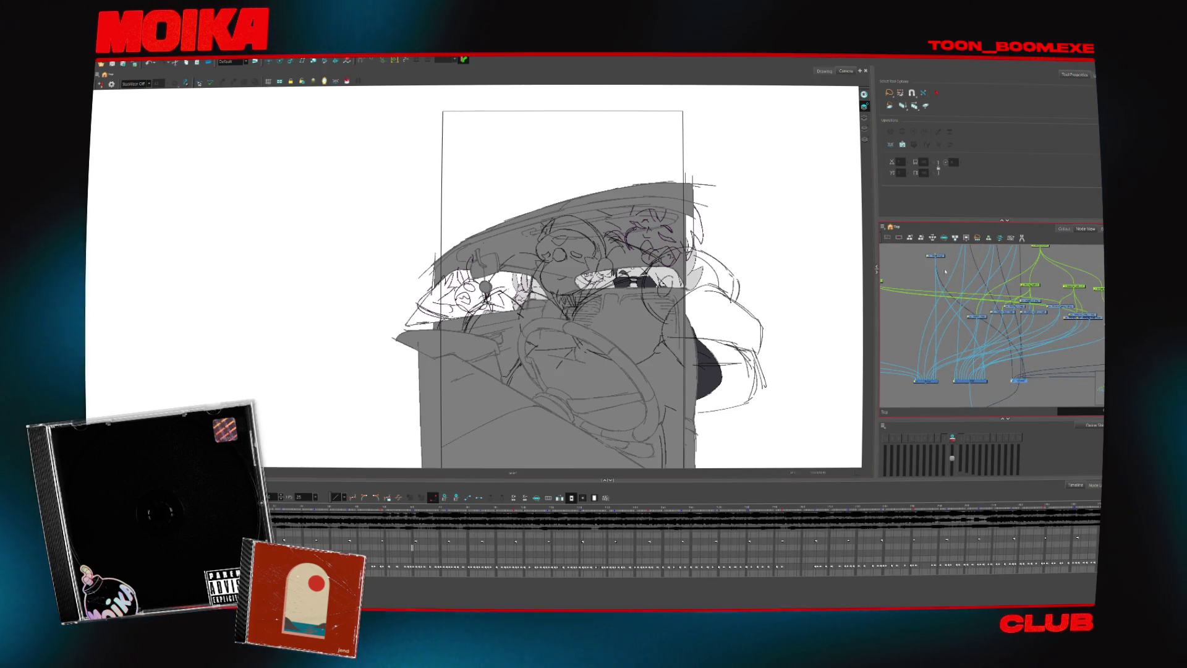
scroll(1049, 409, "down", 3)
left_click(1003, 369)
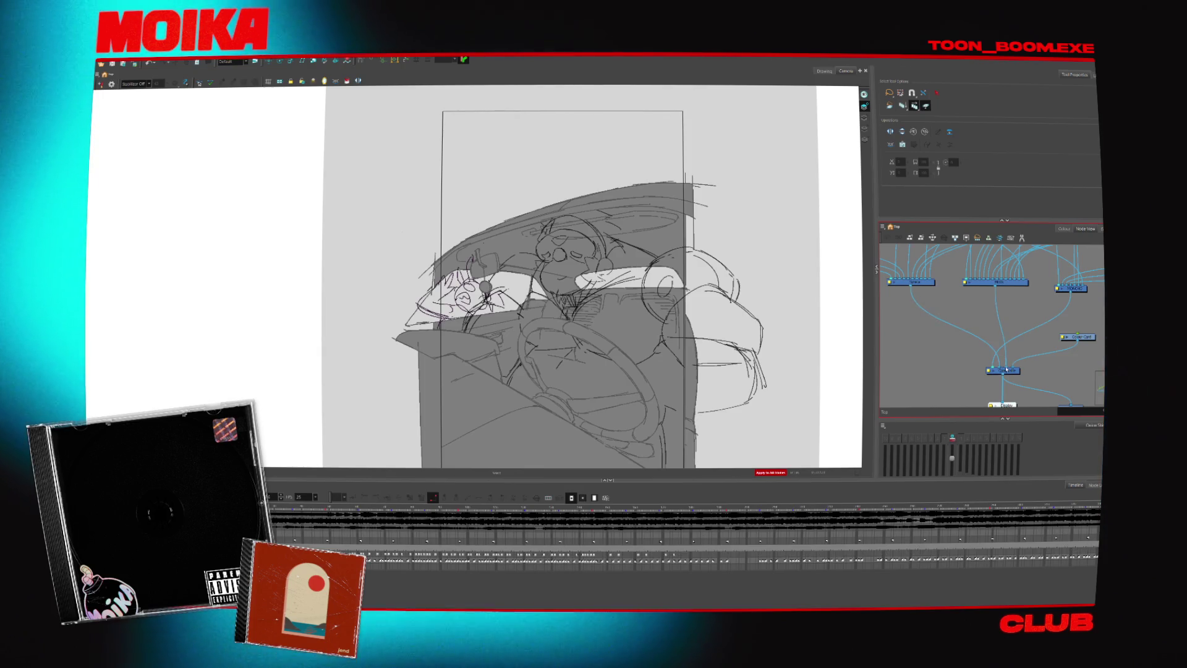
left_click_drag(993, 369, 1000, 369)
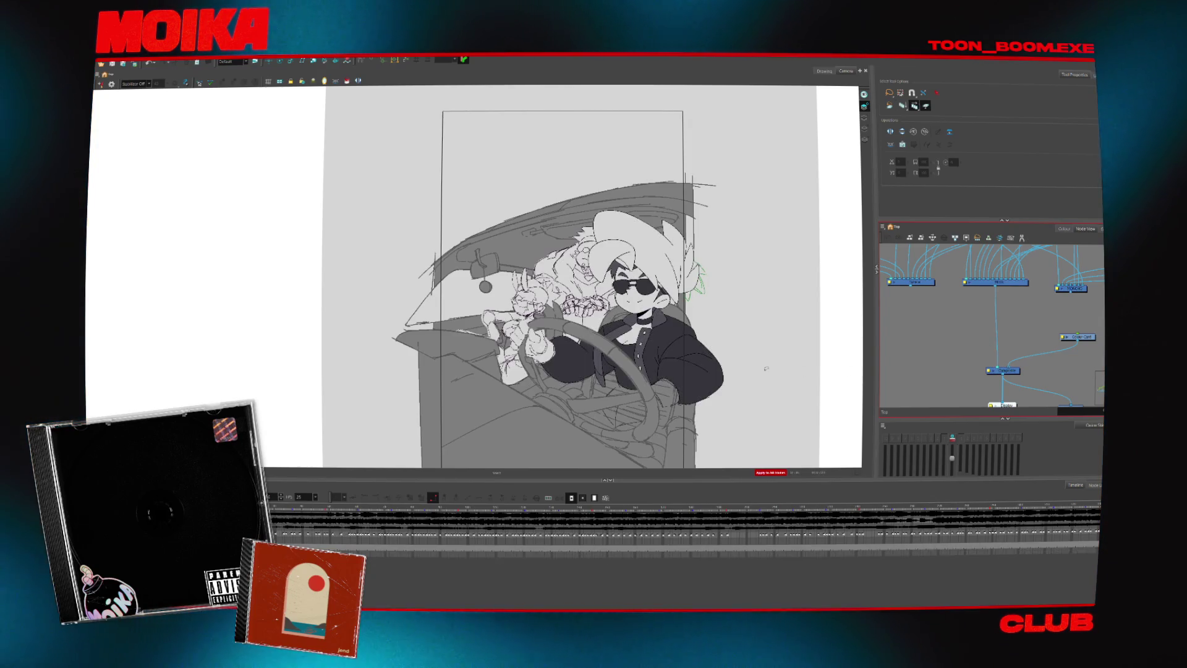
- Step forward through the driver's drawings to the laughing pose
scroll(574, 364, "up", 2)
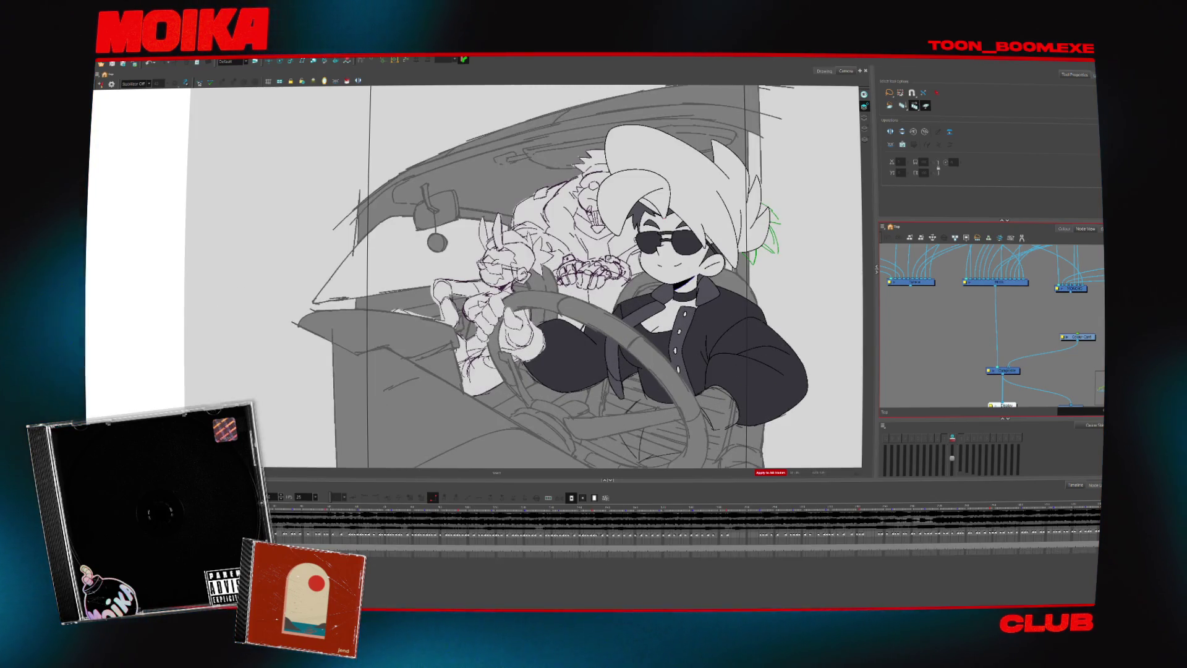
key("period")
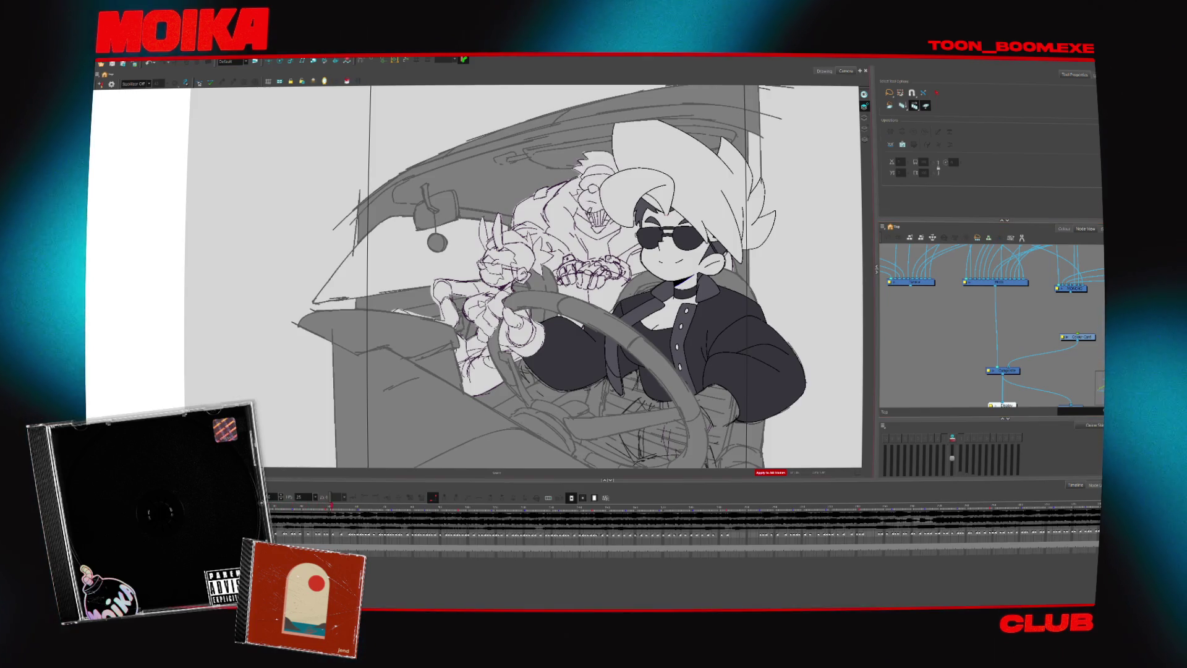
scroll(426, 307, "down", 2)
scroll(426, 308, "up", 1)
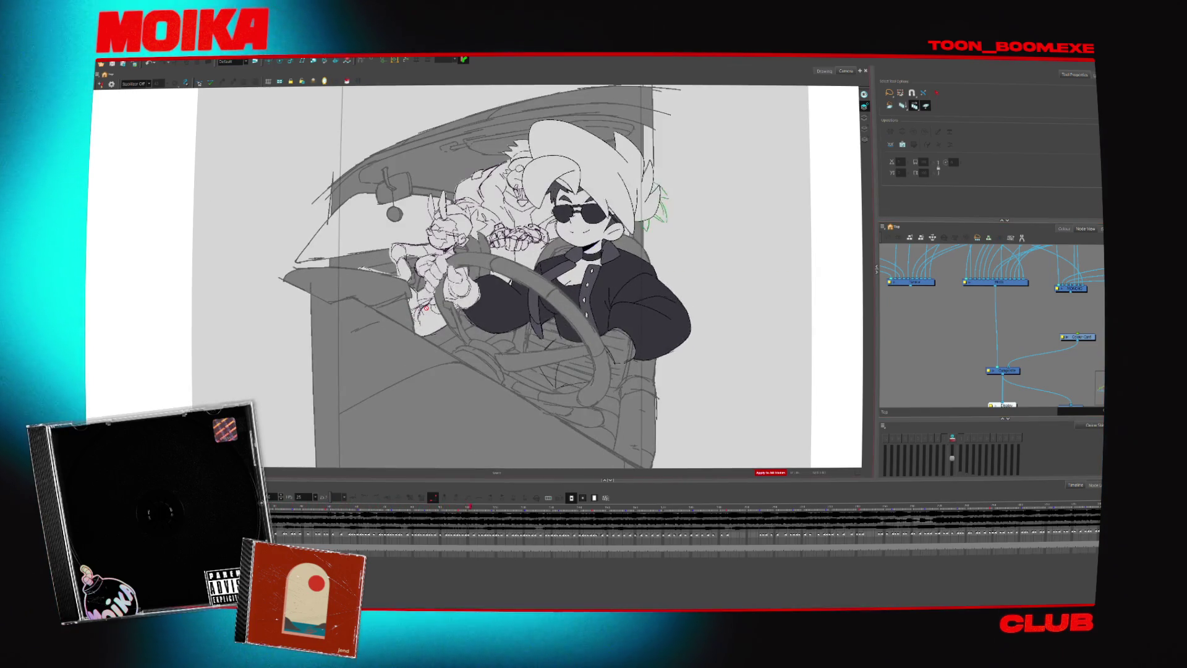
key("period")
scroll(426, 307, "up", 1)
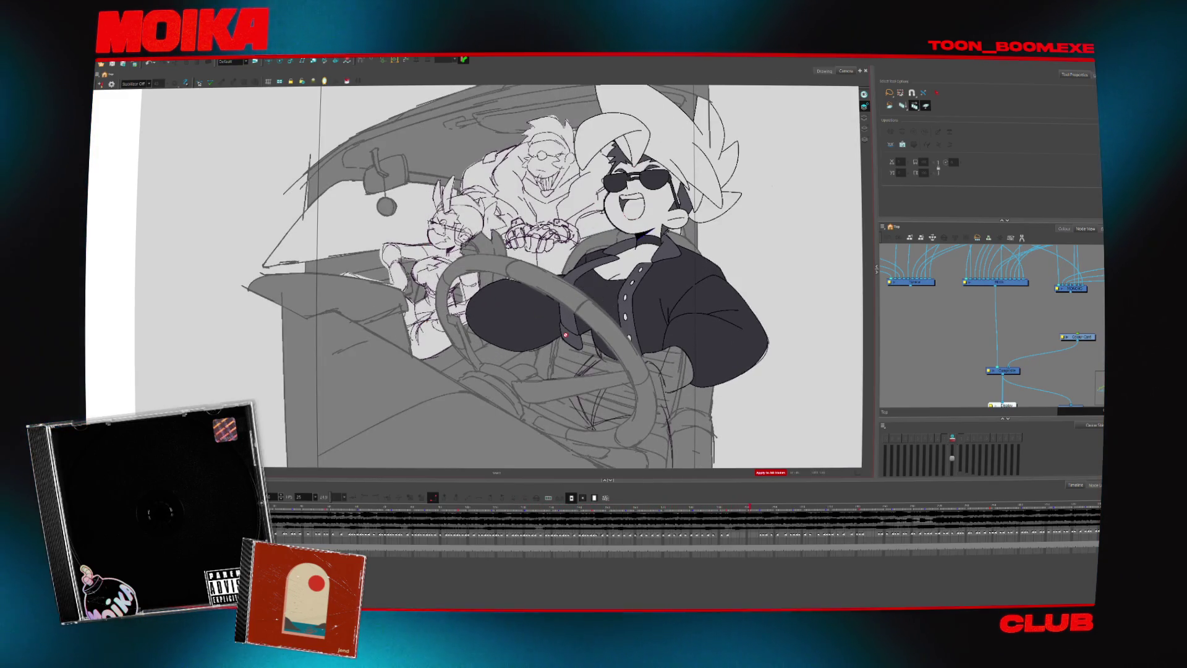
- Go back to an earlier frame and hide the small horned passenger's layer
left_click(744, 515)
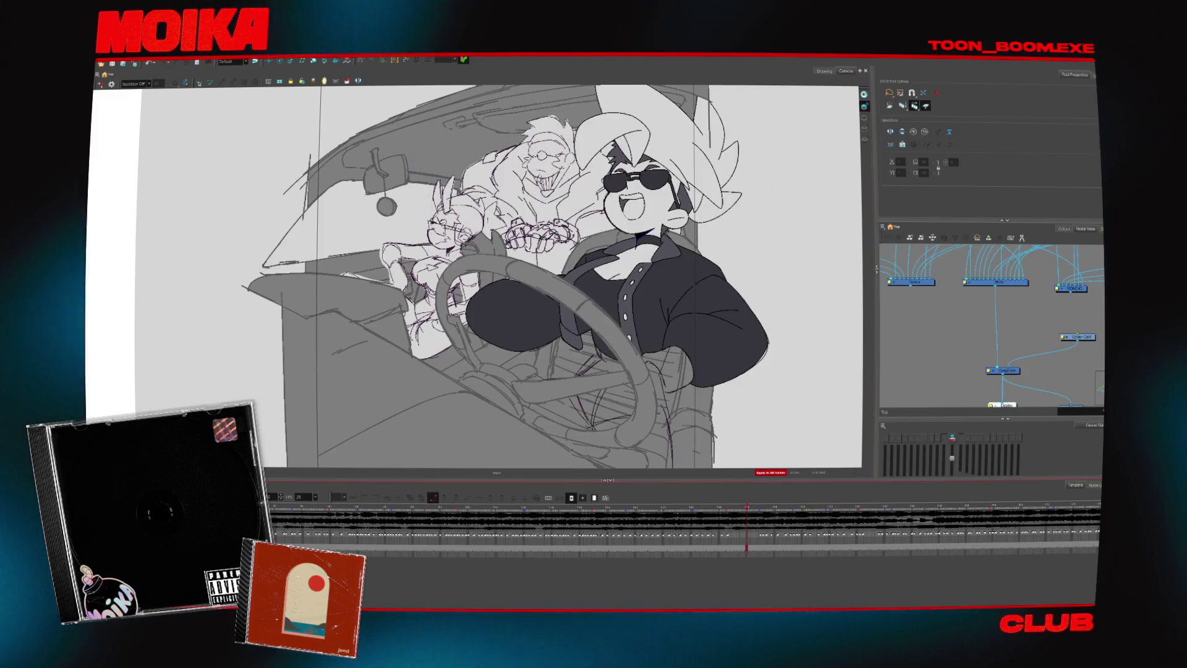
left_click(746, 541)
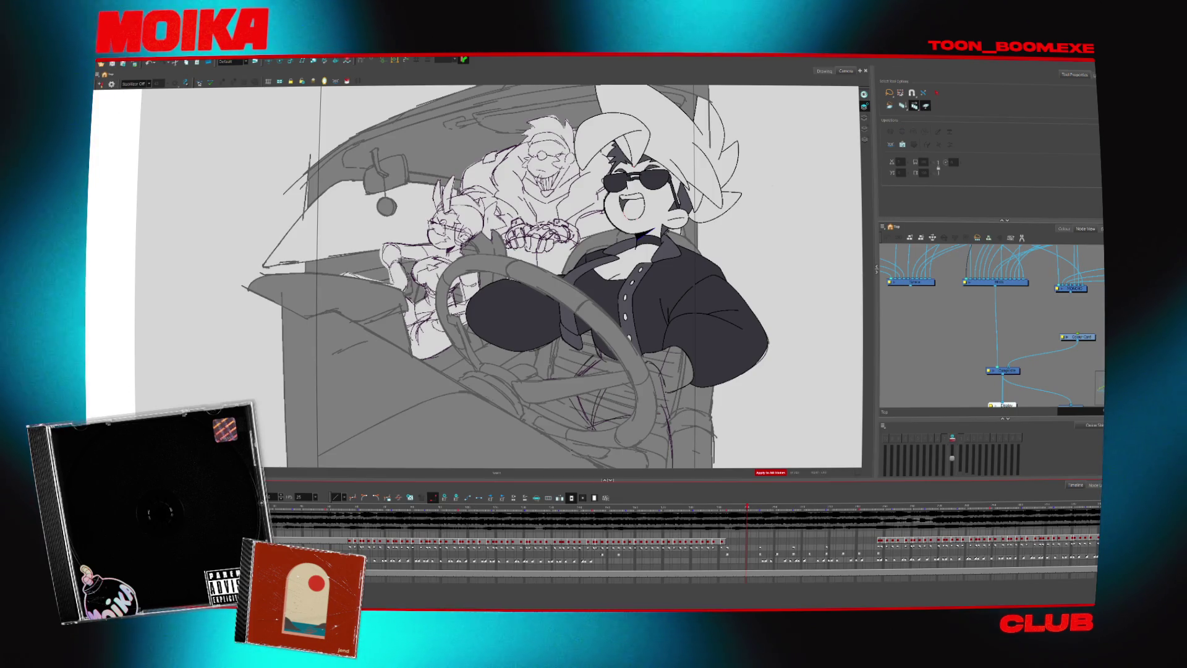
key("Delete")
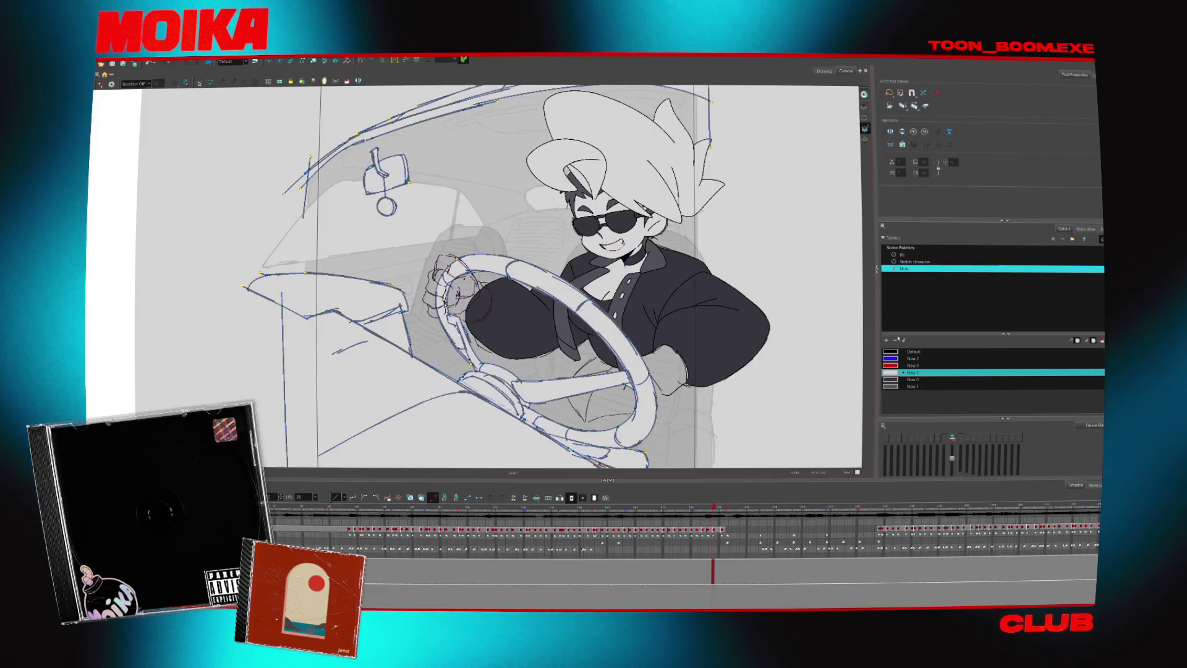
- Fill the selected car interior grey from the scene's main palette, deselect, and play back
left_click(906, 255)
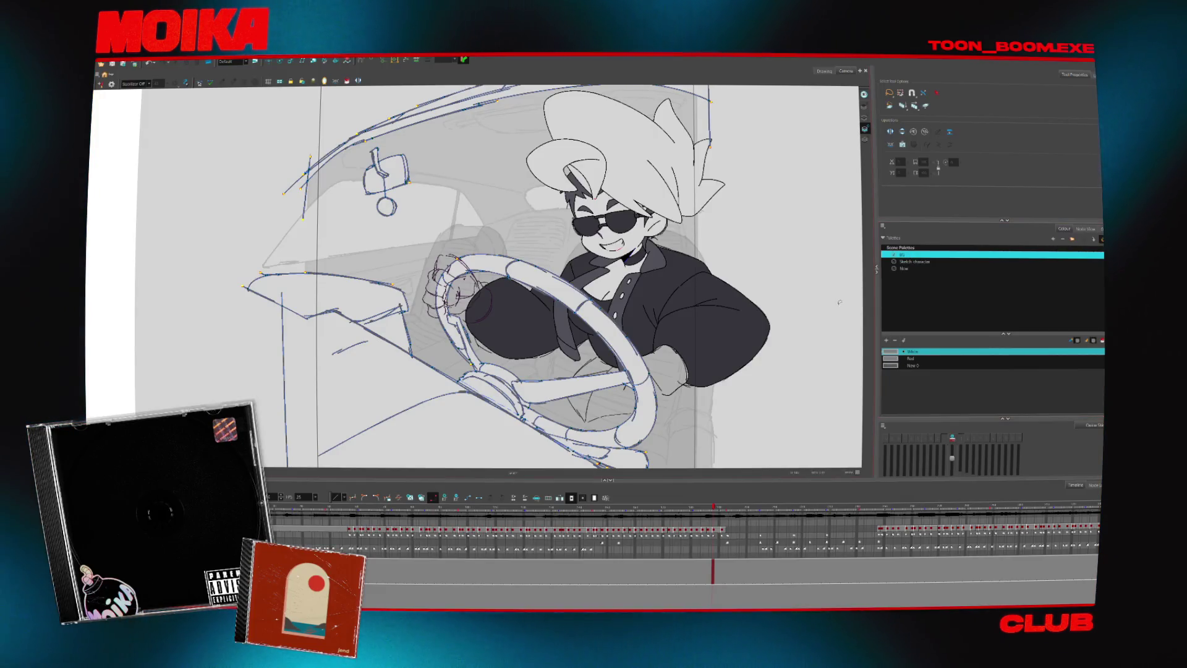
left_click(886, 352)
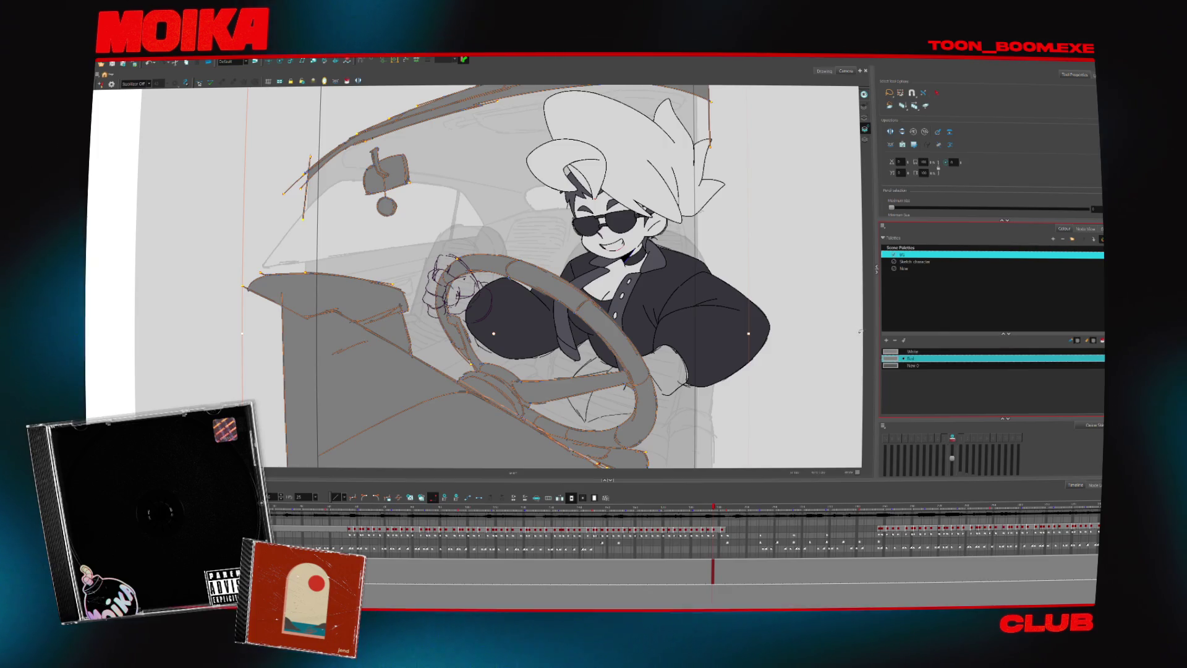
key("Escape")
key("Escape")
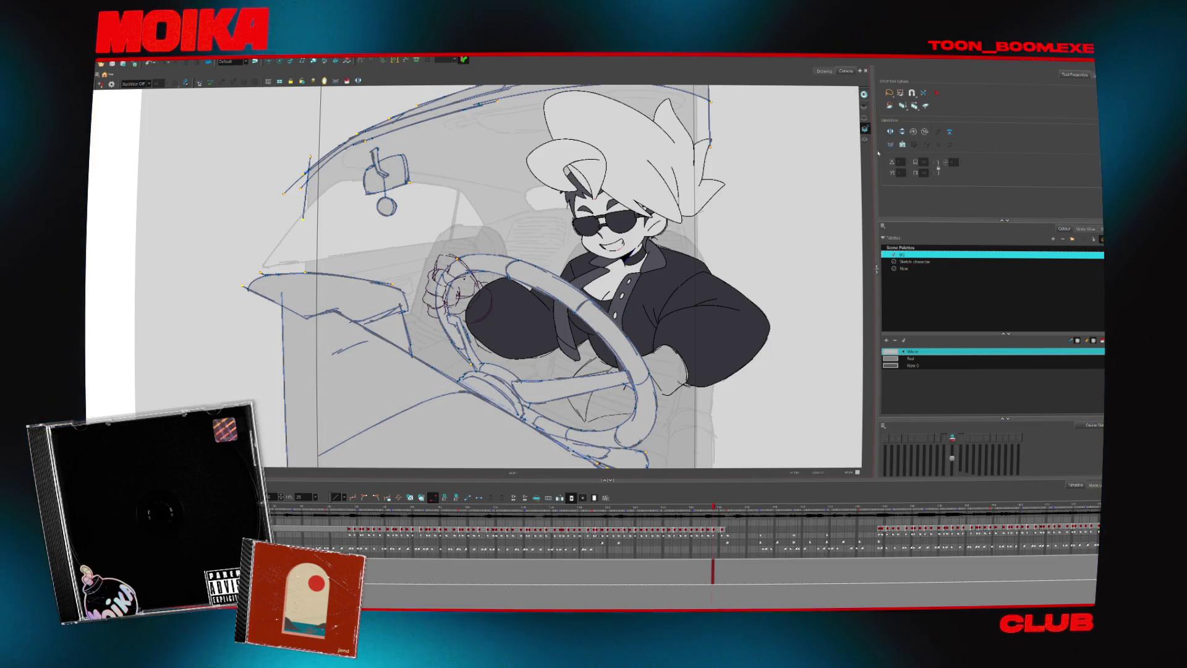
key("Return")
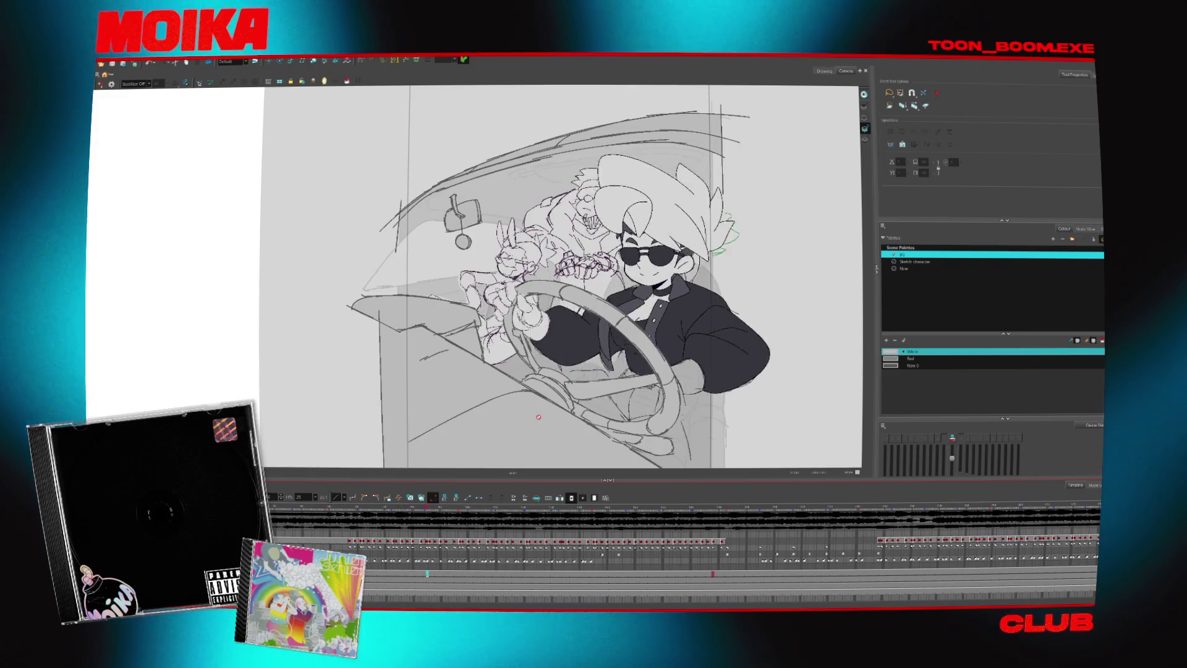
- Bring back the Node View and select the driver's hair strokes
left_click(1085, 228)
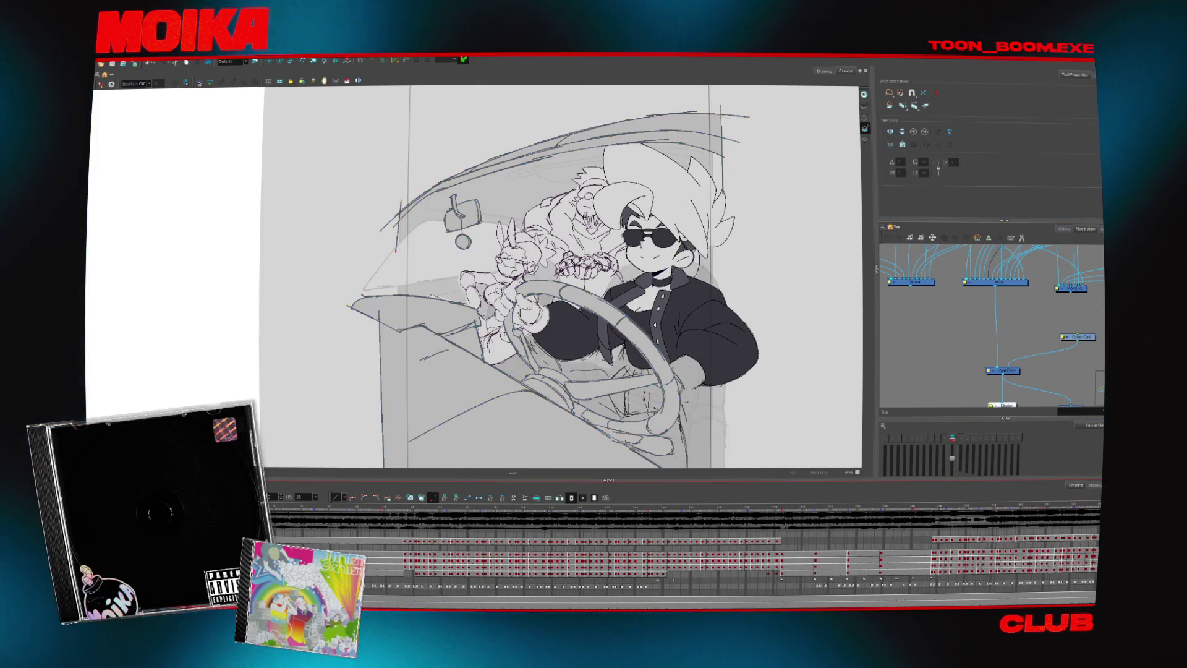
left_click(680, 185)
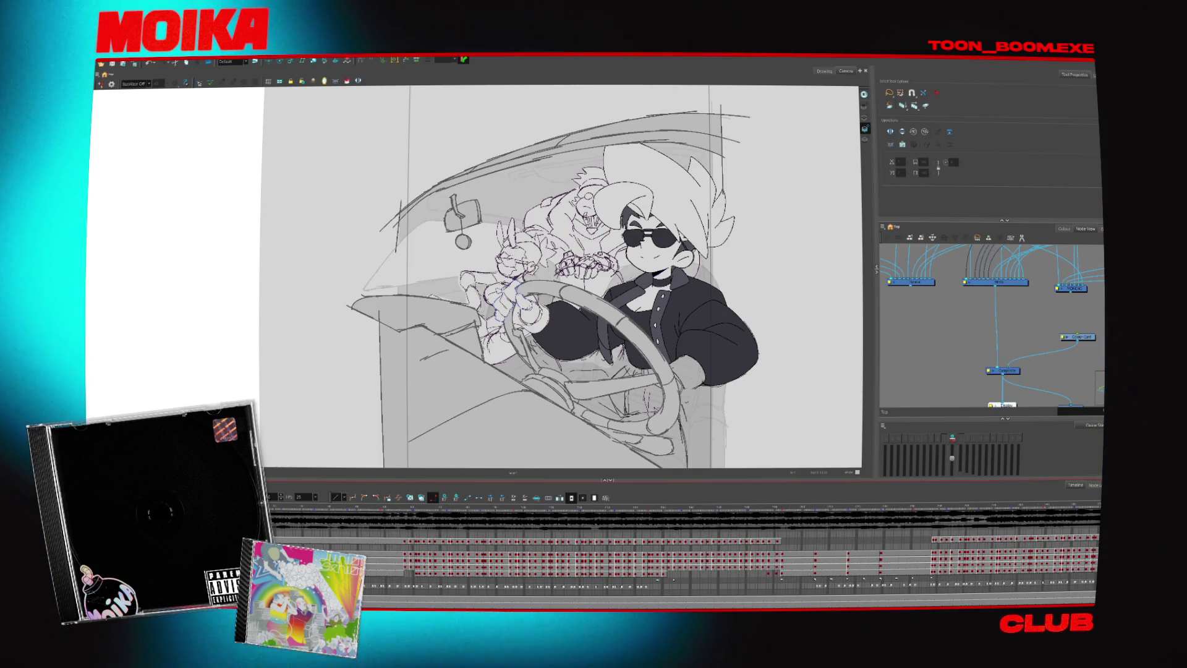
- Scrub the playhead to an earlier frame, then forward to the next sketch frame
left_click(378, 505)
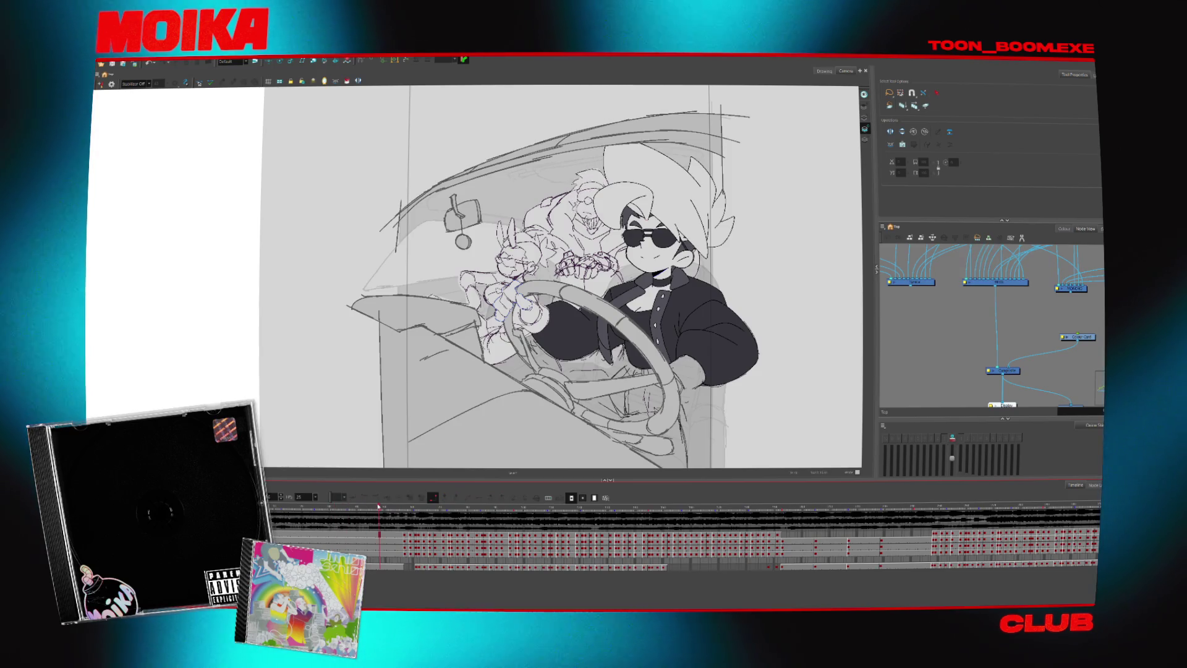
left_click_drag(378, 506, 383, 515)
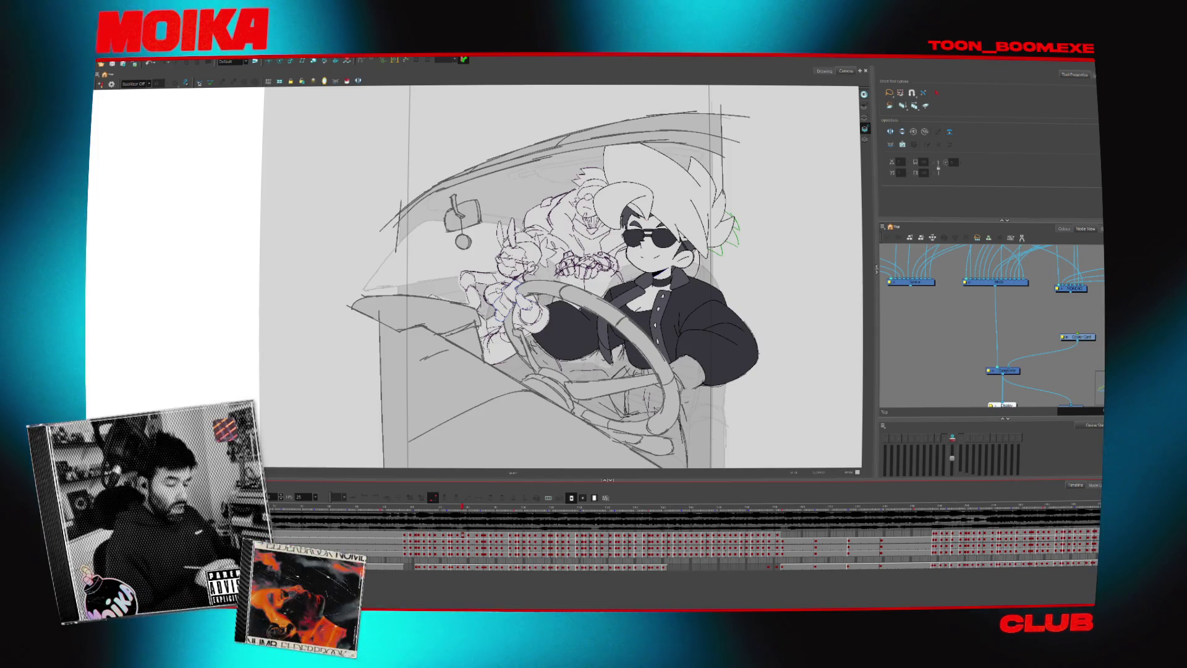
- Jump to a later frame and flip between the smiling and mouth-open driver drawings
mouse_move(570, 507)
left_mouse_down()
mouse_move(731, 534)
mouse_move(724, 522)
left_mouse_up()
scroll(680, 538, "right", 3)
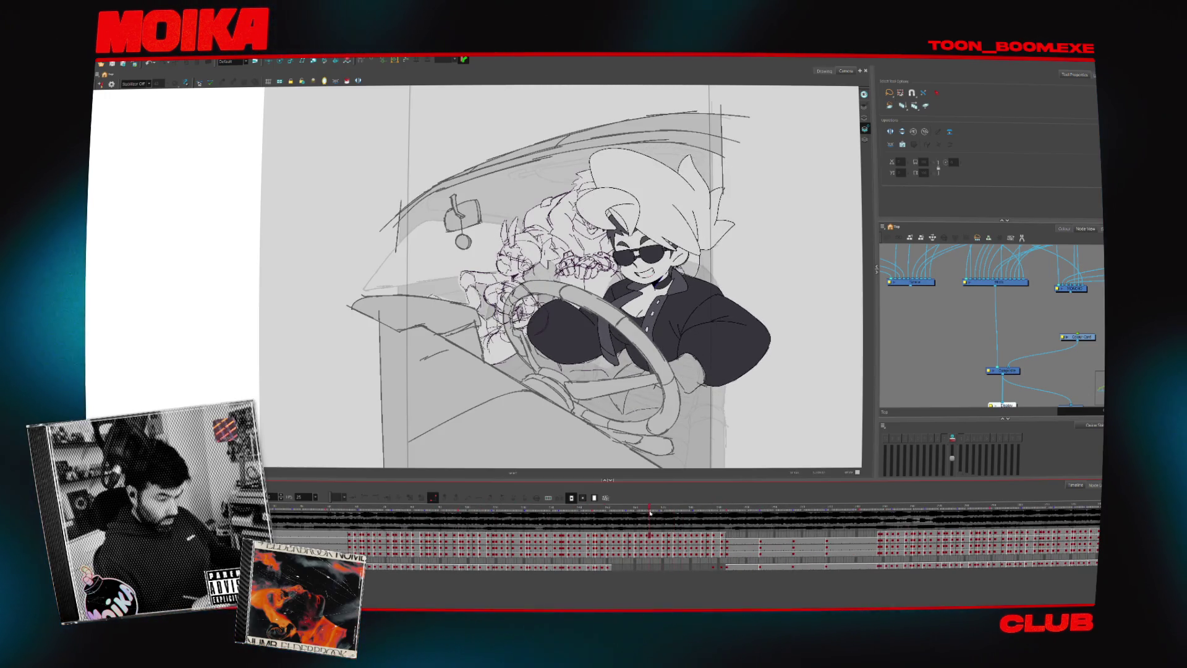
left_click(726, 513)
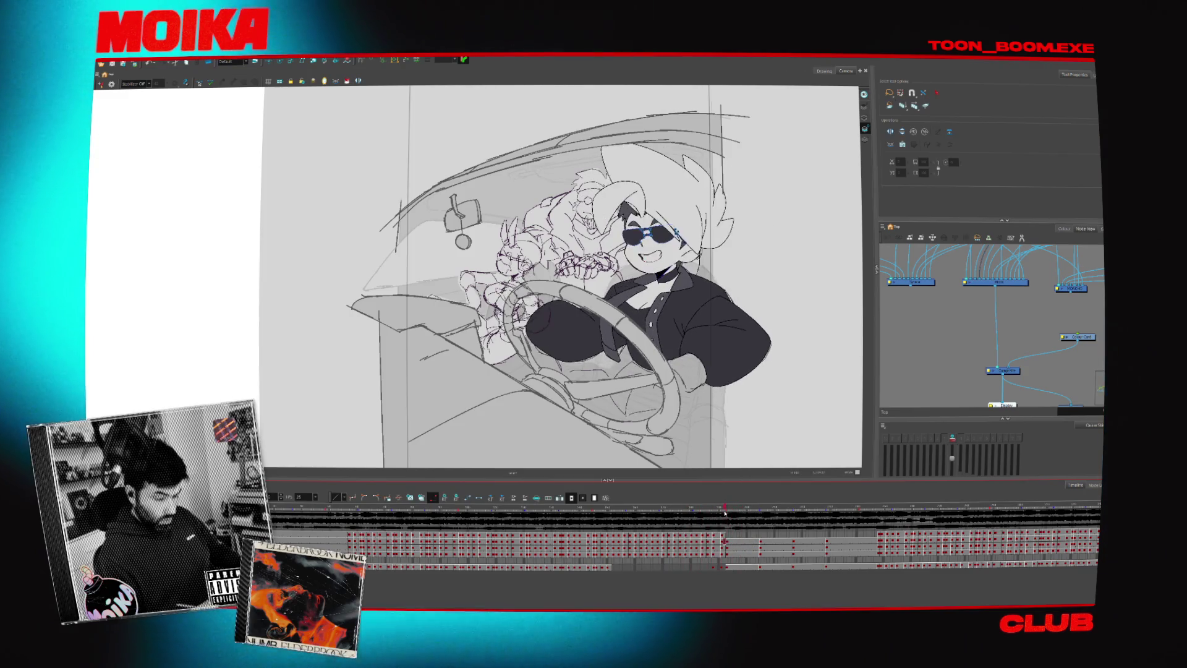
left_click(729, 544)
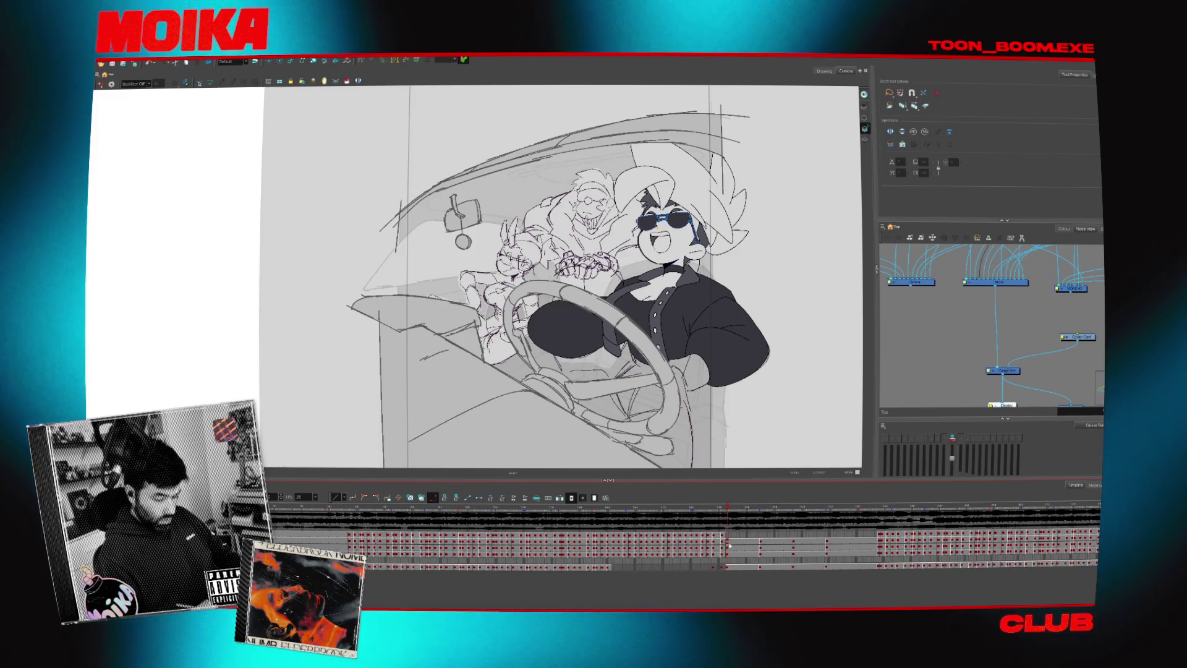
left_click(719, 510)
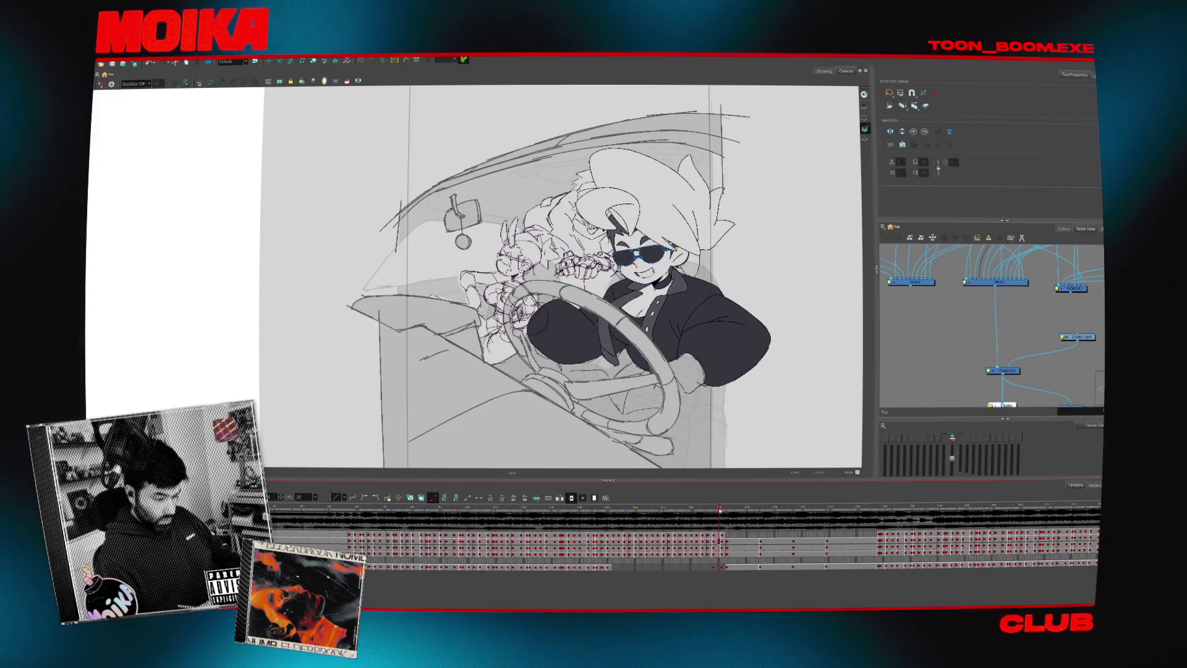
left_click_drag(720, 511, 777, 522)
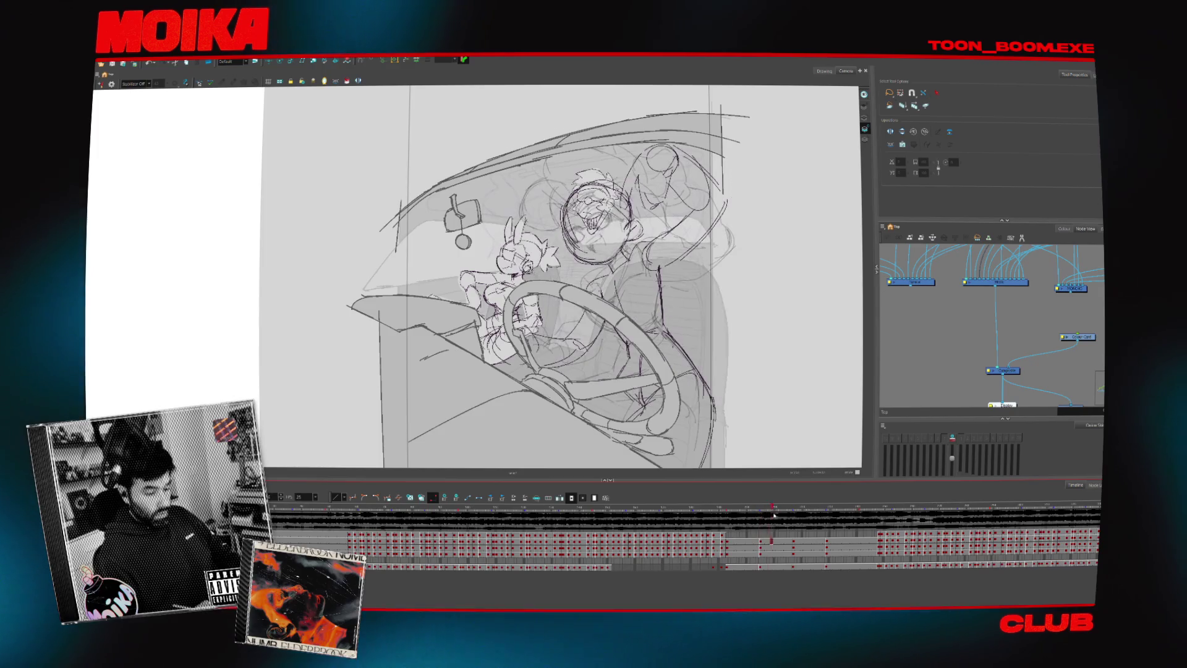
- Pan around the canvas and fade the existing sketch to light lines
left_click_drag(754, 386, 555, 317)
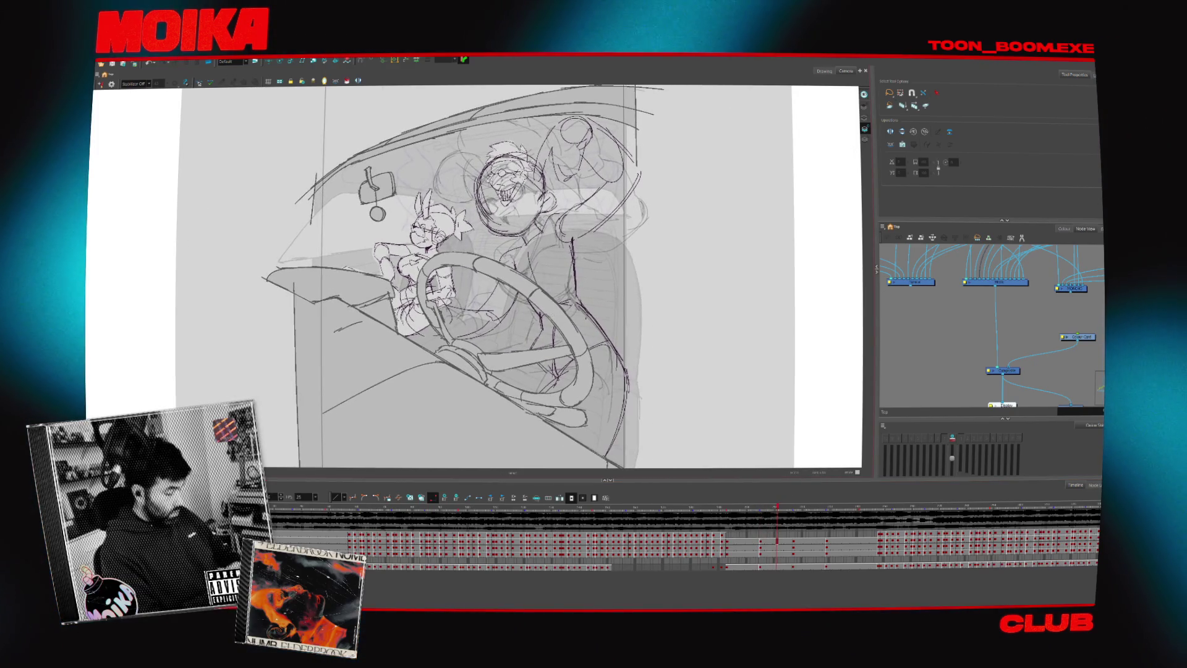
left_click_drag(219, 468, 286, 470)
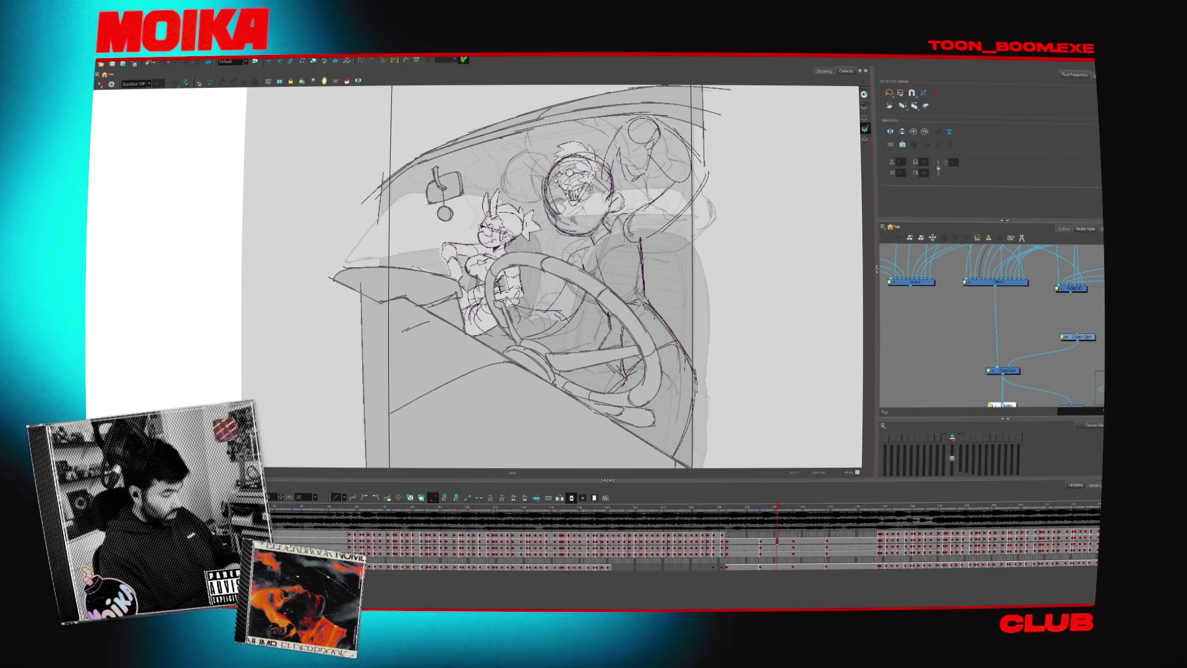
key("shift+l")
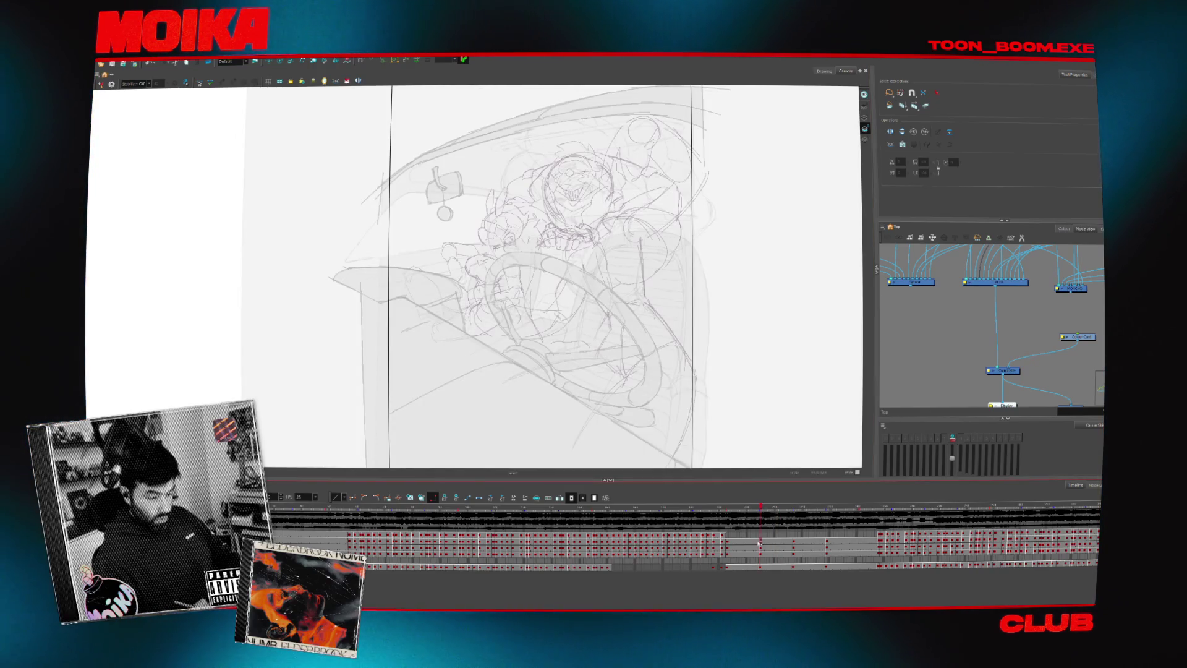
- Go to the lower layer's next drawing and switch to the Brush tool
left_click_drag(760, 543, 764, 542)
left_click(765, 553)
left_click_drag(764, 547, 765, 567)
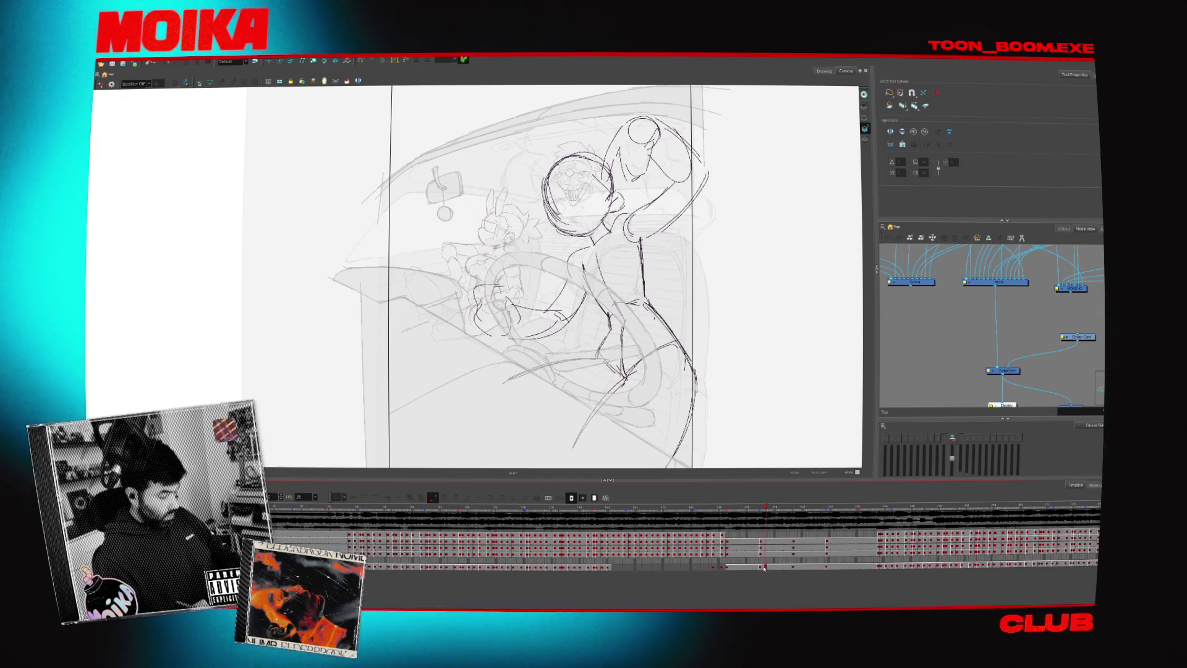
key("alt+b")
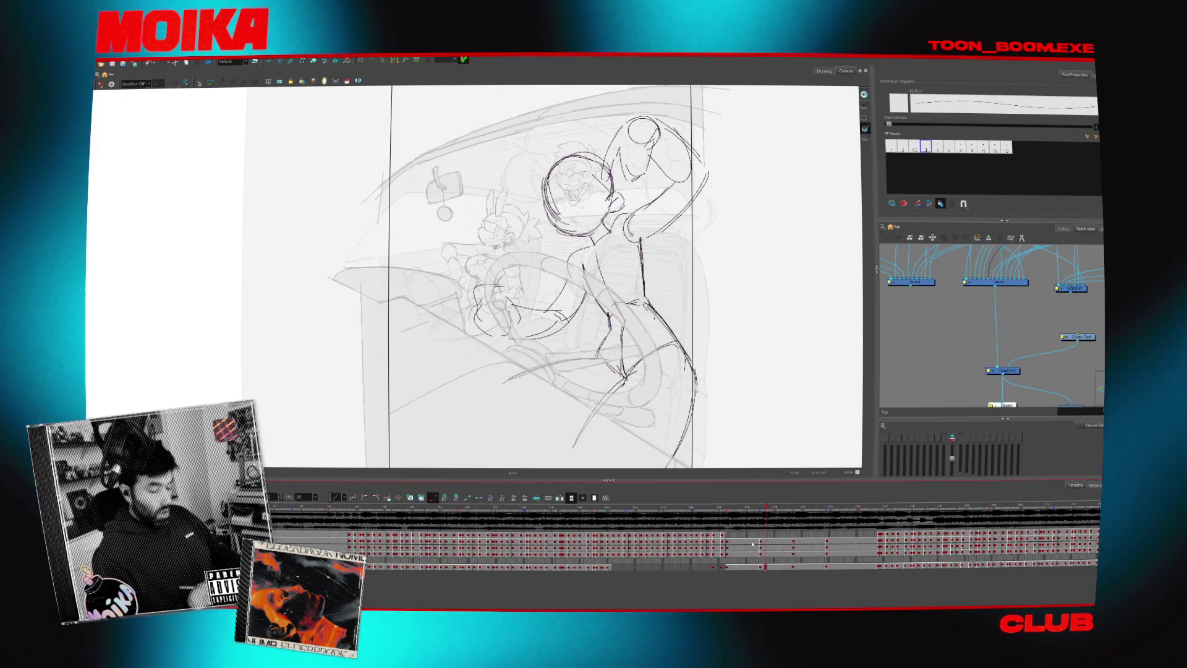
- Pick a colour and sketch the driver's head, raised arm and torso construction lines
key("d")
key("alt+b")
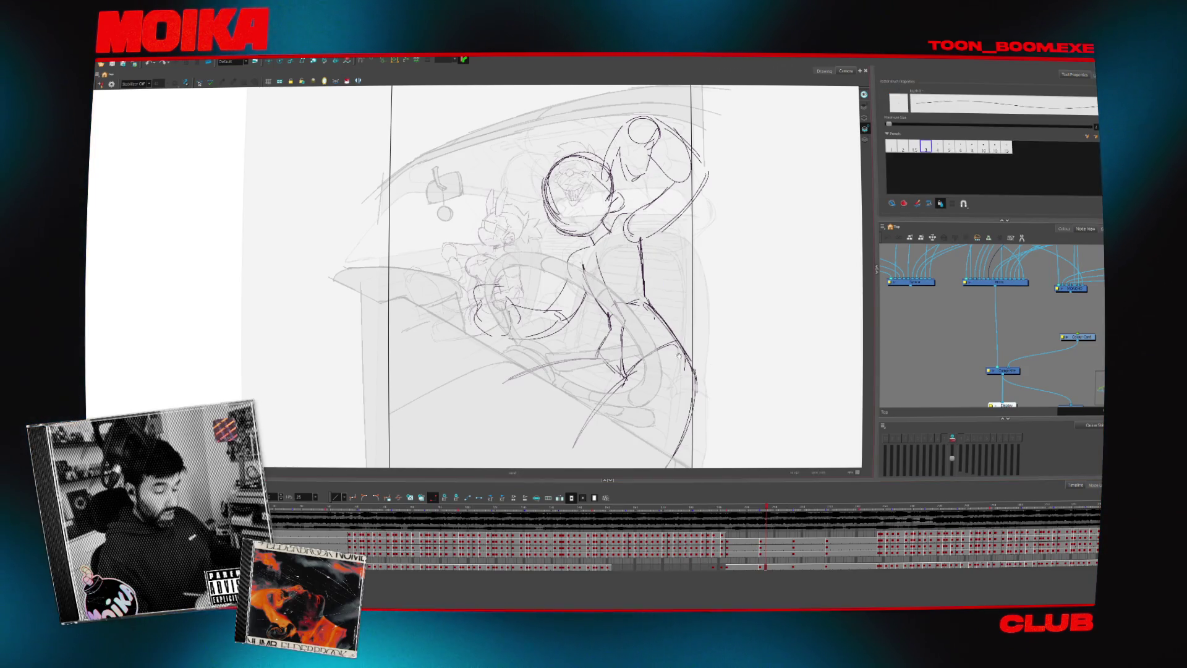
scroll(719, 213, "up", 1)
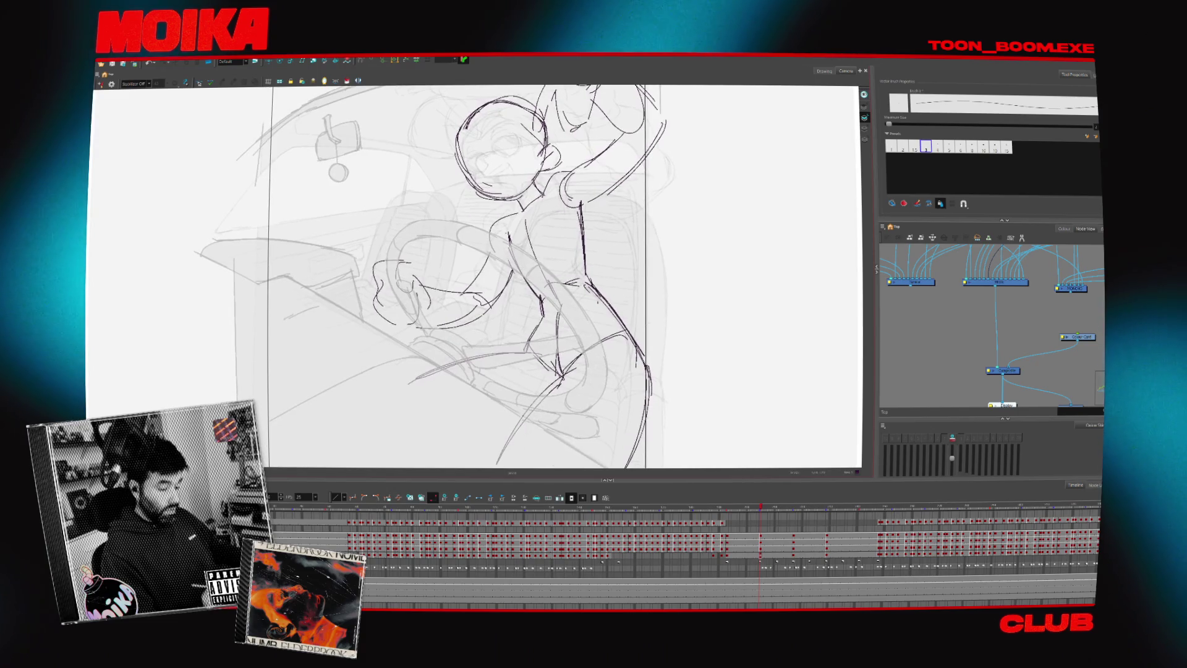
- Select all strokes of the rough pose and move them right, outside the camera frame
key("alt+s")
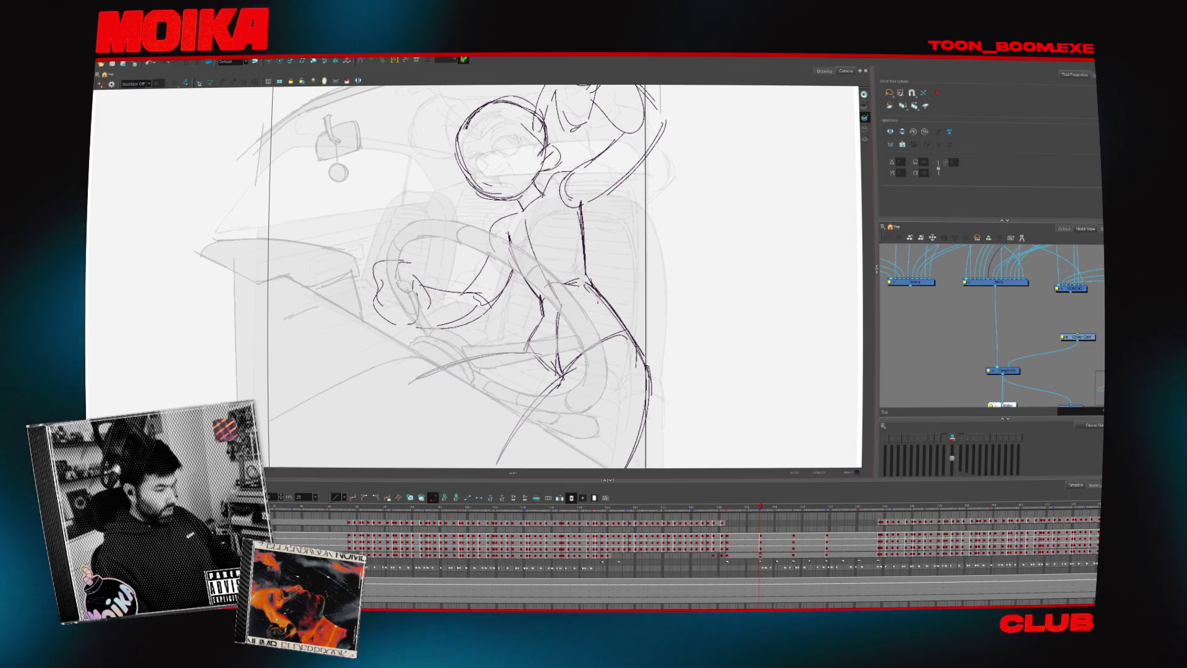
key("2")
key("ctrl+a")
left_click_drag(516, 279, 733, 278)
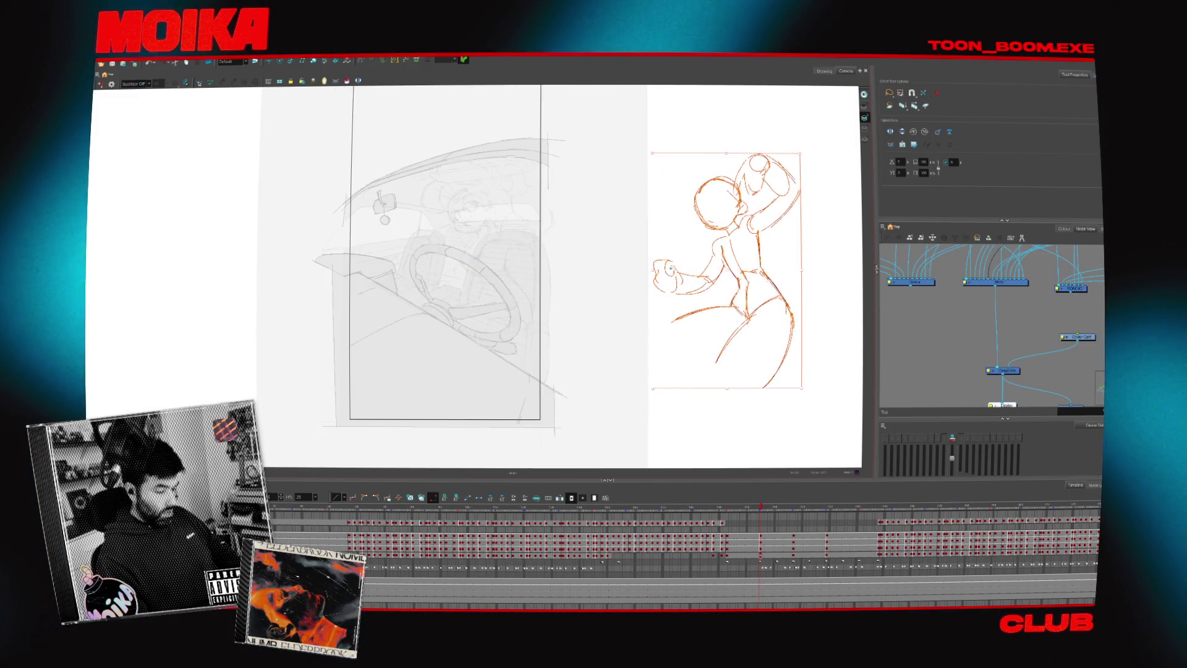
- Drag the orange character sketch right out of the car and zoom in on the driver
key("1")
key("1")
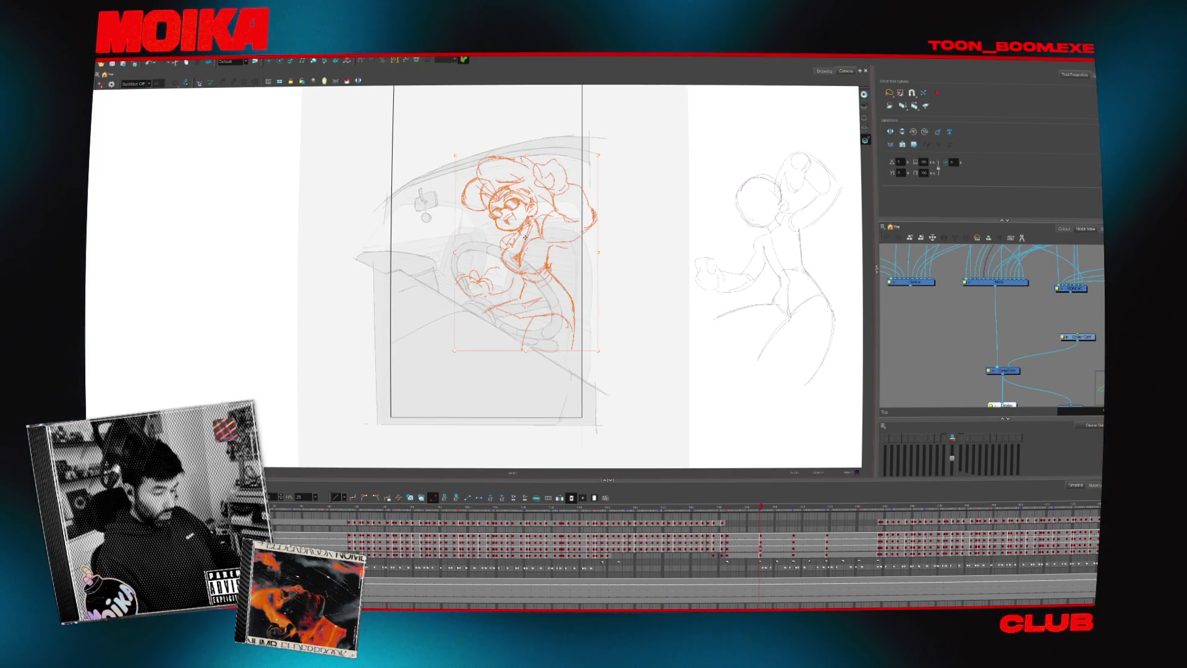
left_click_drag(525, 237, 695, 209)
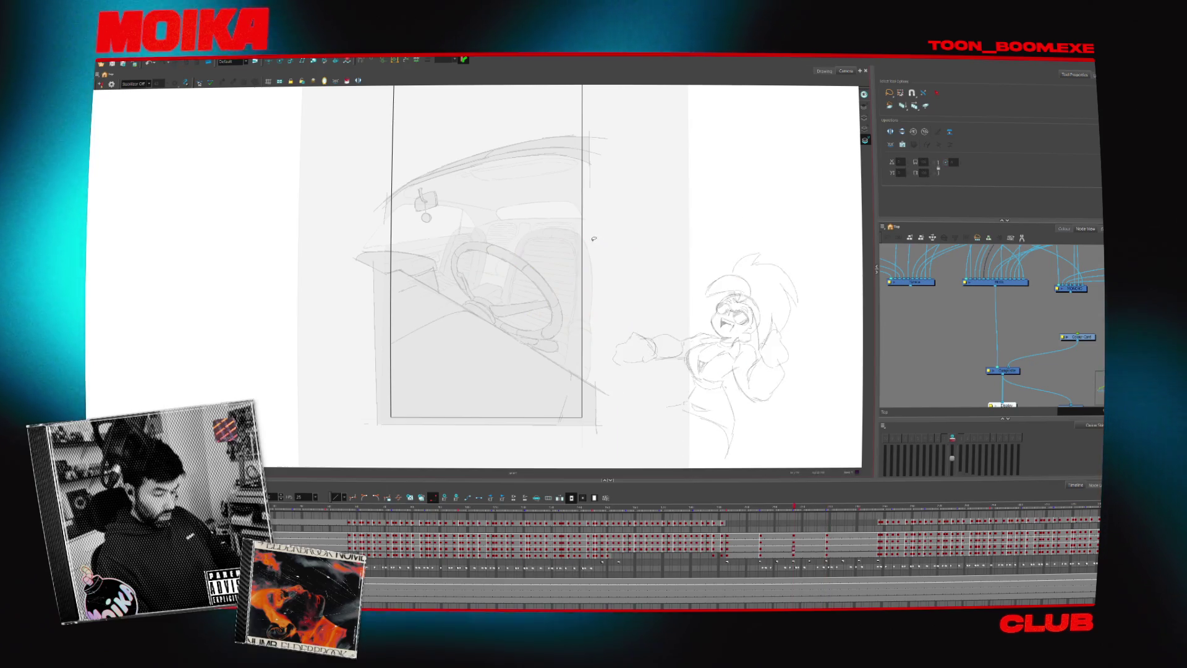
scroll(594, 238, "up", 3)
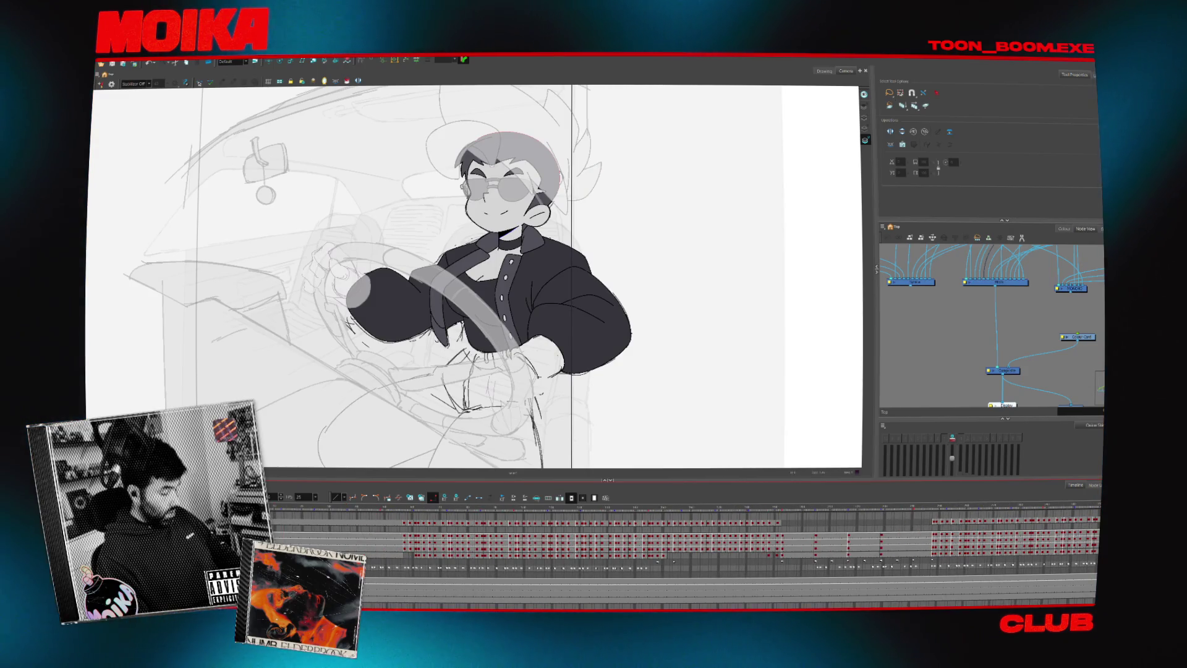
- Play the driver animation from an earlier frame
scroll(680, 538, "right", 3)
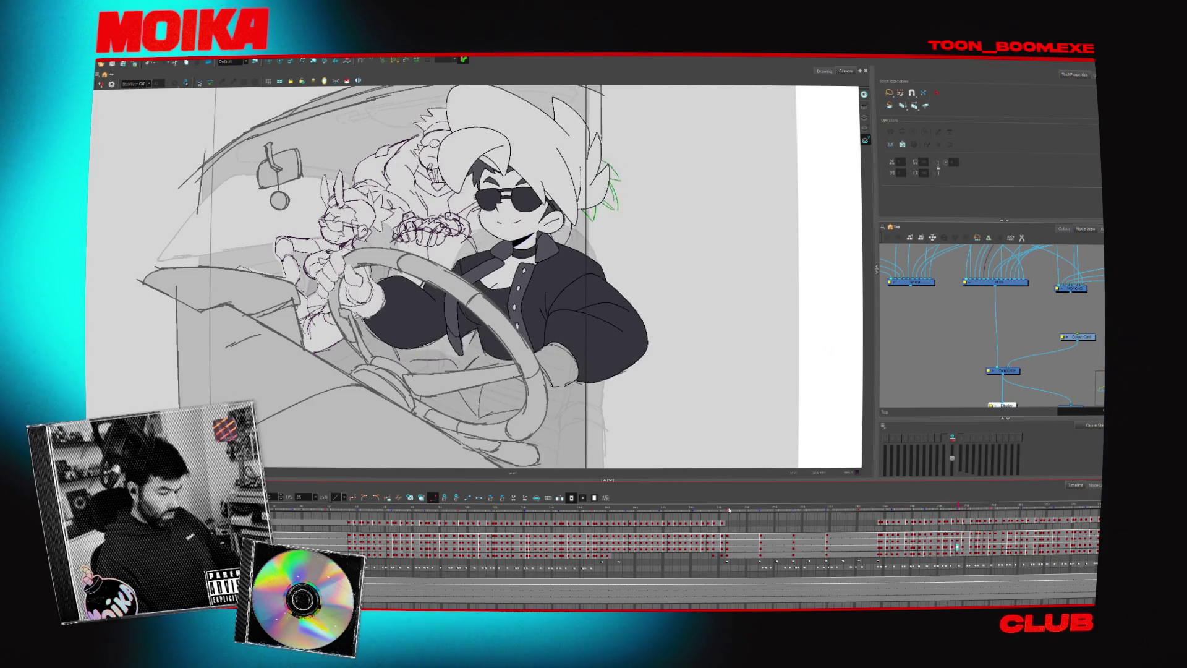
left_click(726, 508)
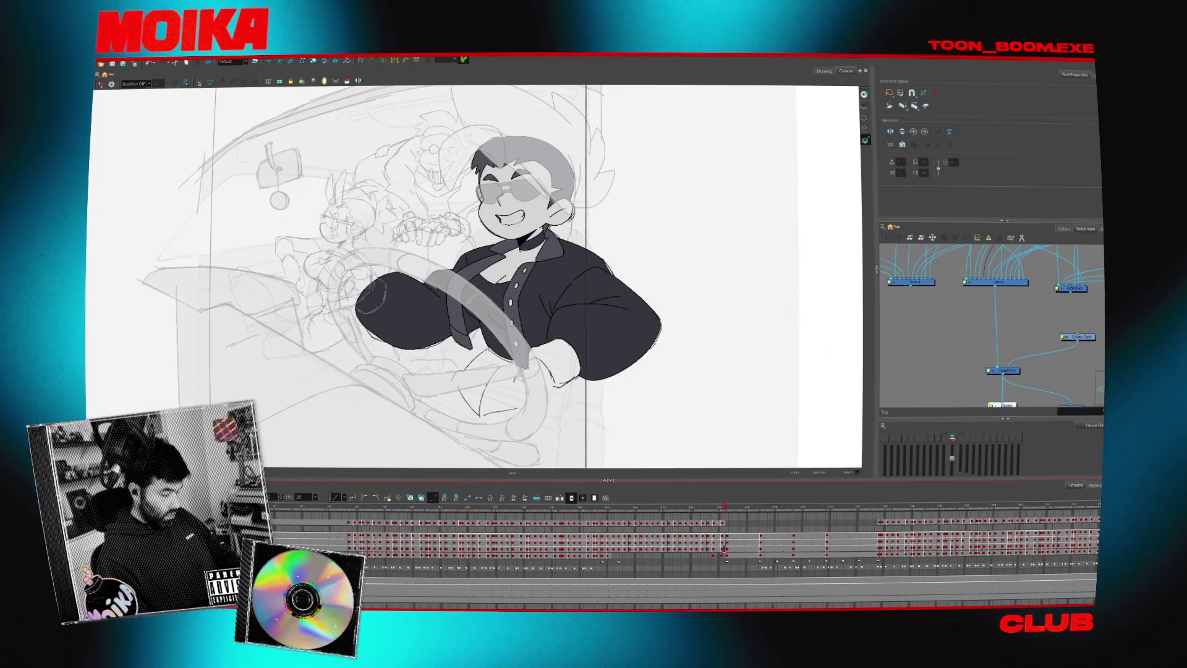
key("Return")
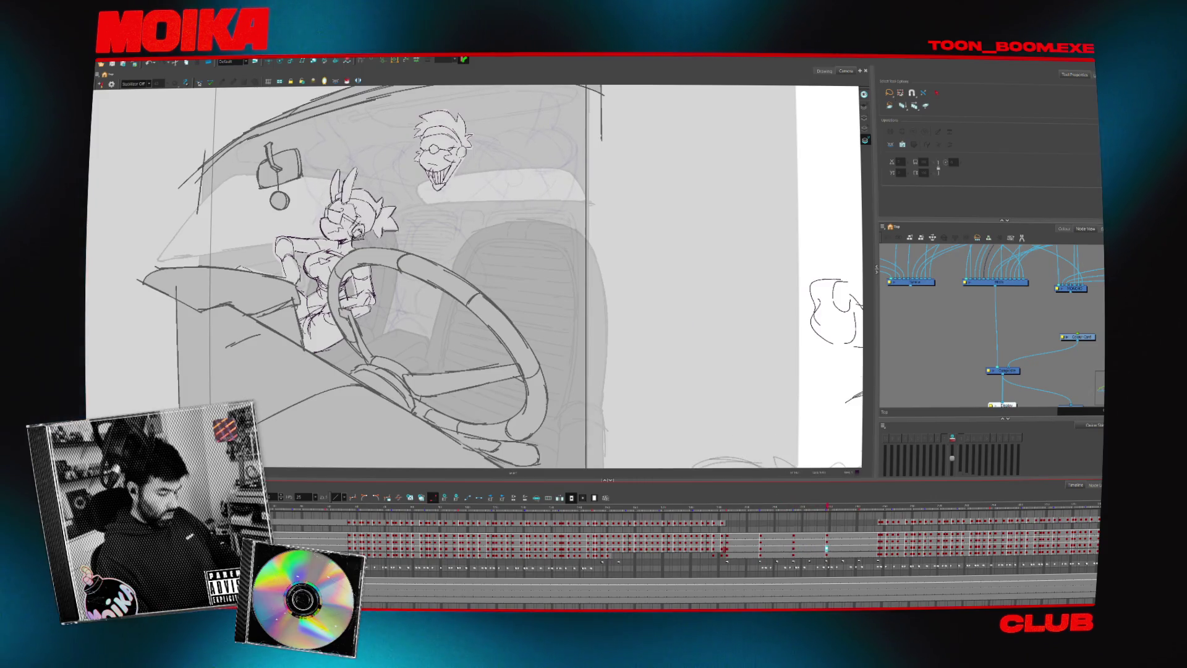
- Scrub through the sunglasses driver's poses, stopping on a faded in-between frame
left_click(714, 513)
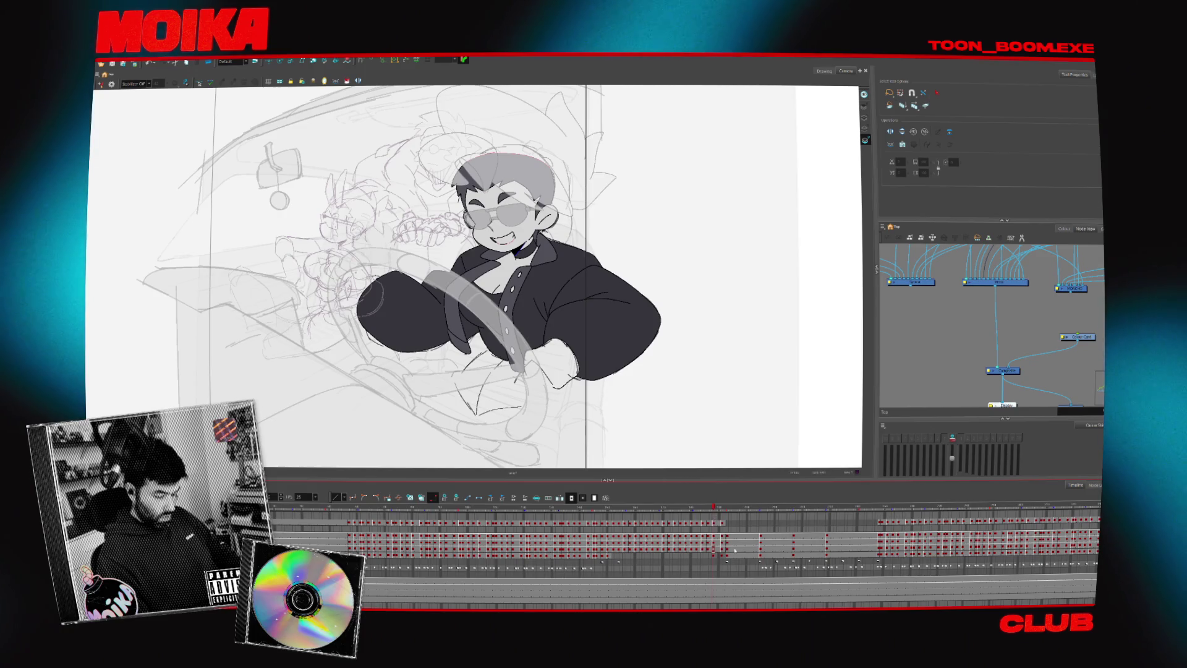
key("period")
key("period")
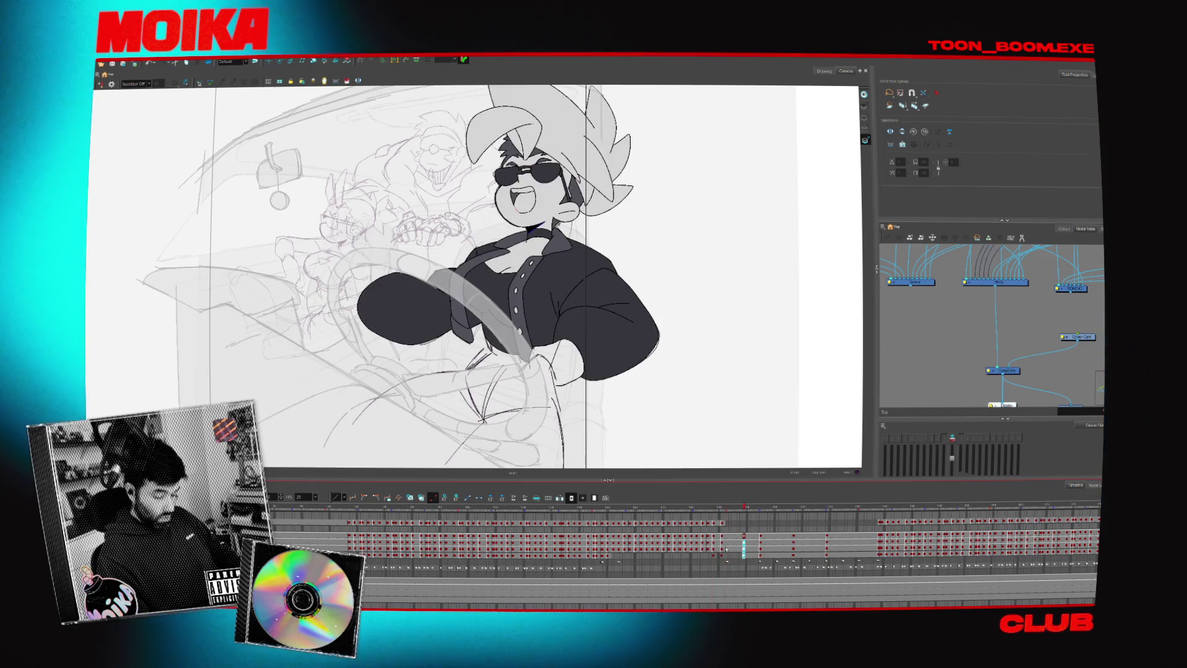
left_click_drag(715, 543, 730, 544)
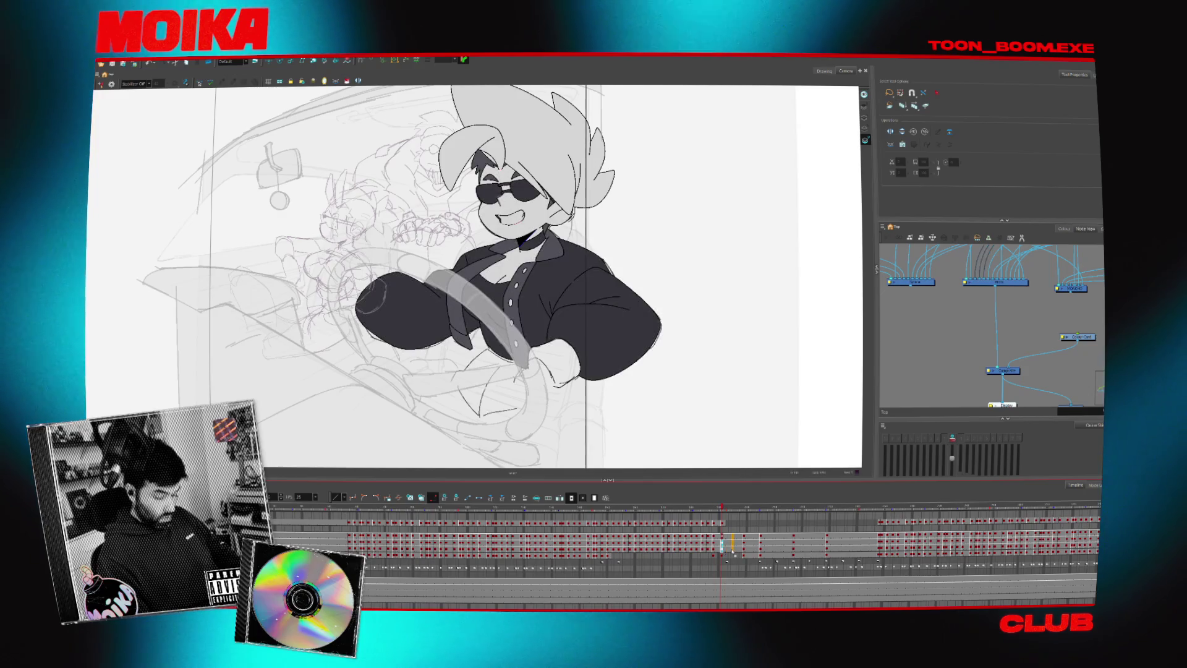
left_click(724, 558)
left_click_drag(729, 556, 718, 528)
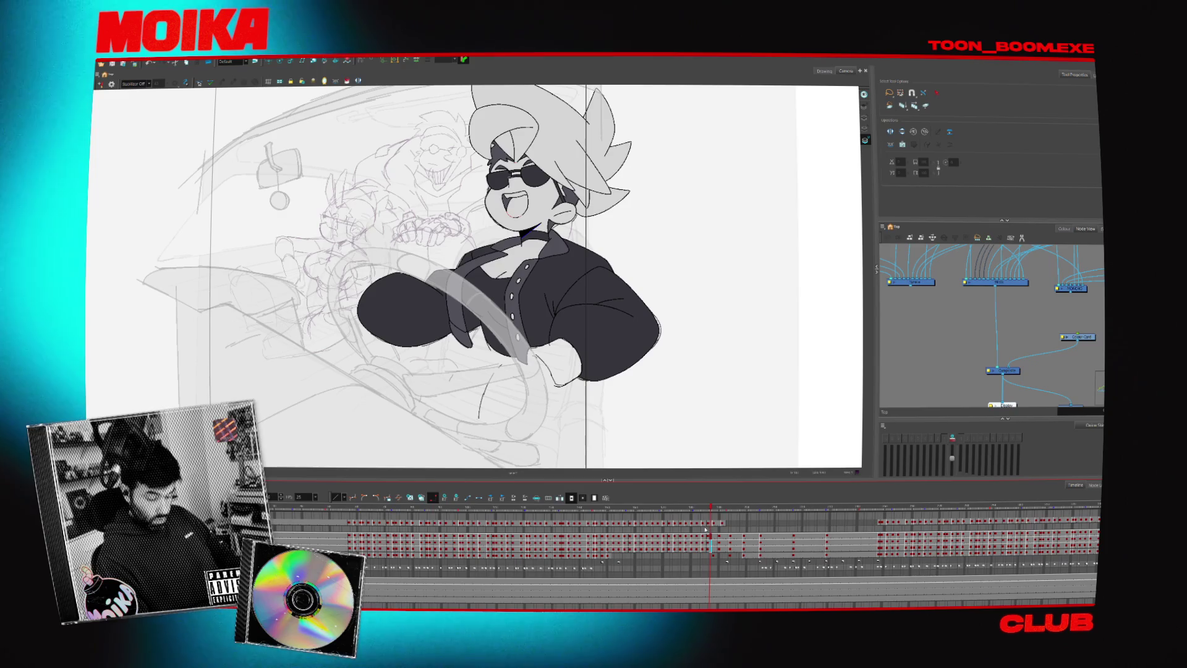
left_click(703, 525)
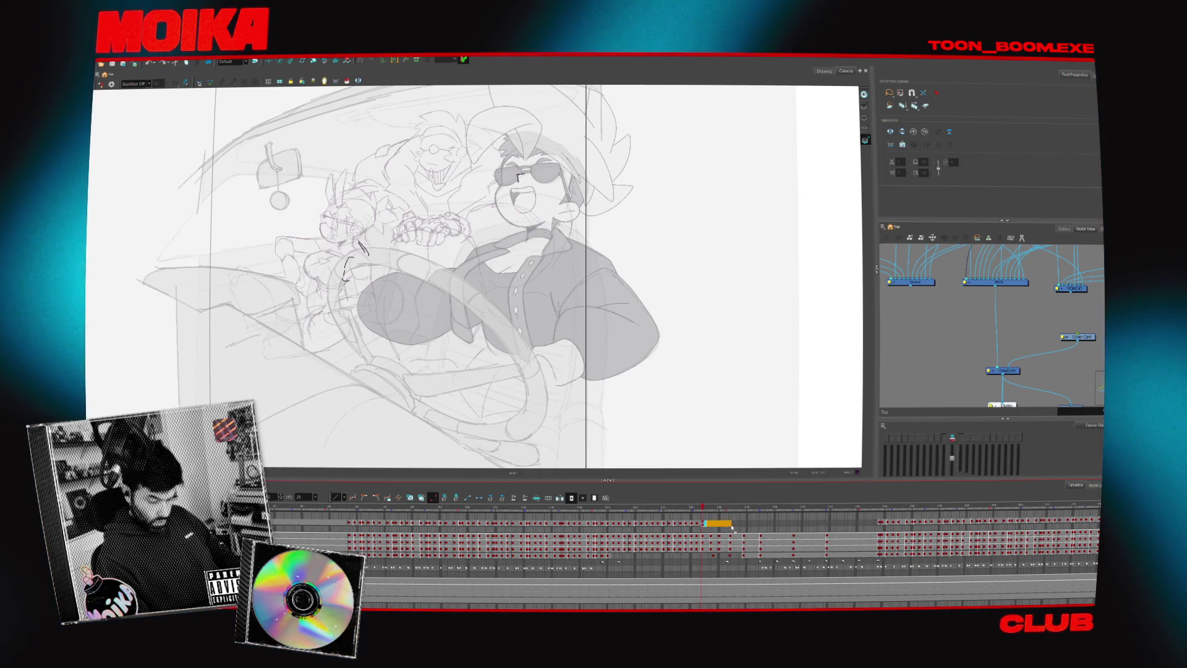
- Step between the frames around the in-between to check the fist pose
left_click(710, 524)
left_click(716, 524)
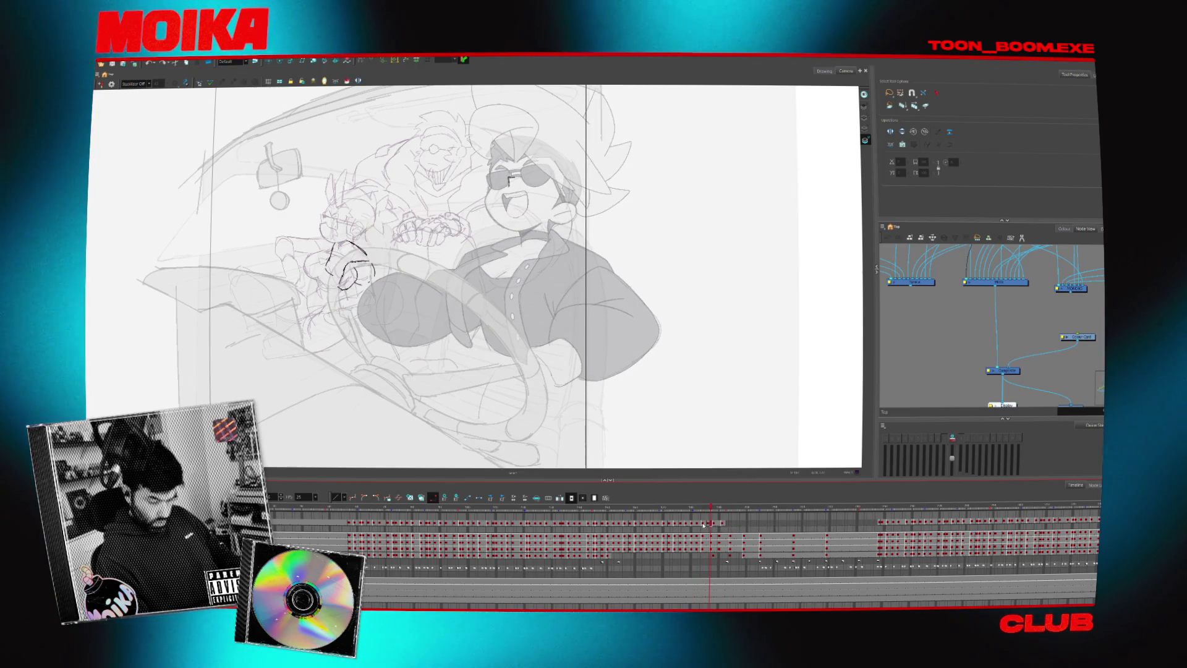
left_click(703, 525)
left_click(701, 524)
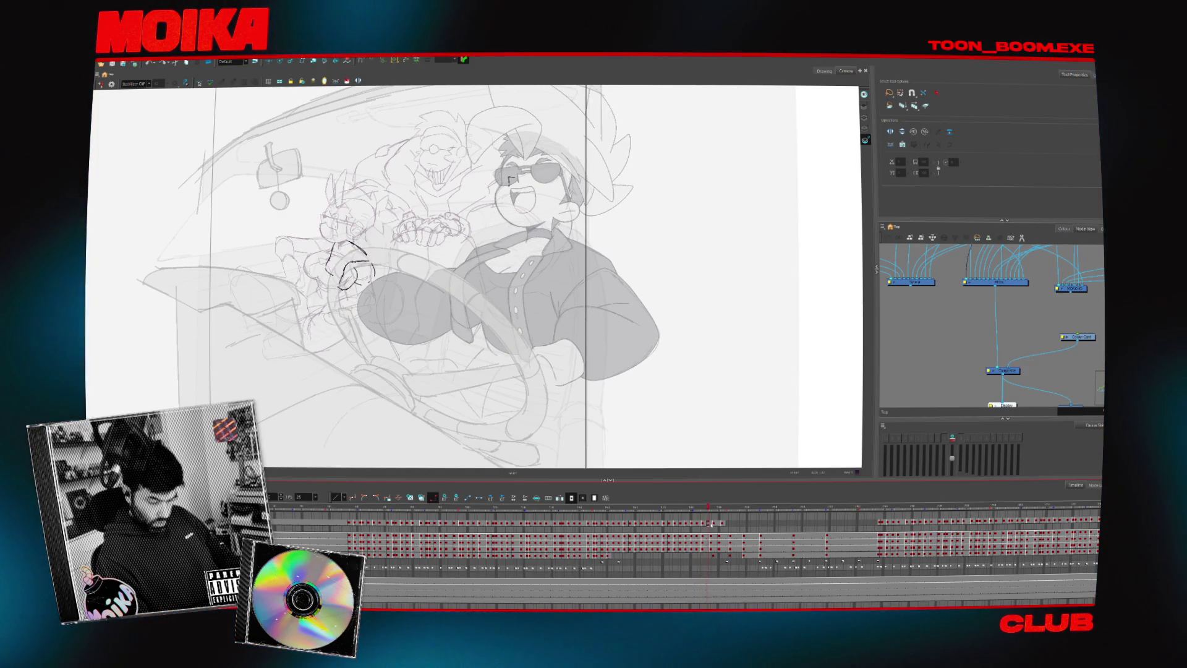
left_click_drag(710, 524, 721, 525)
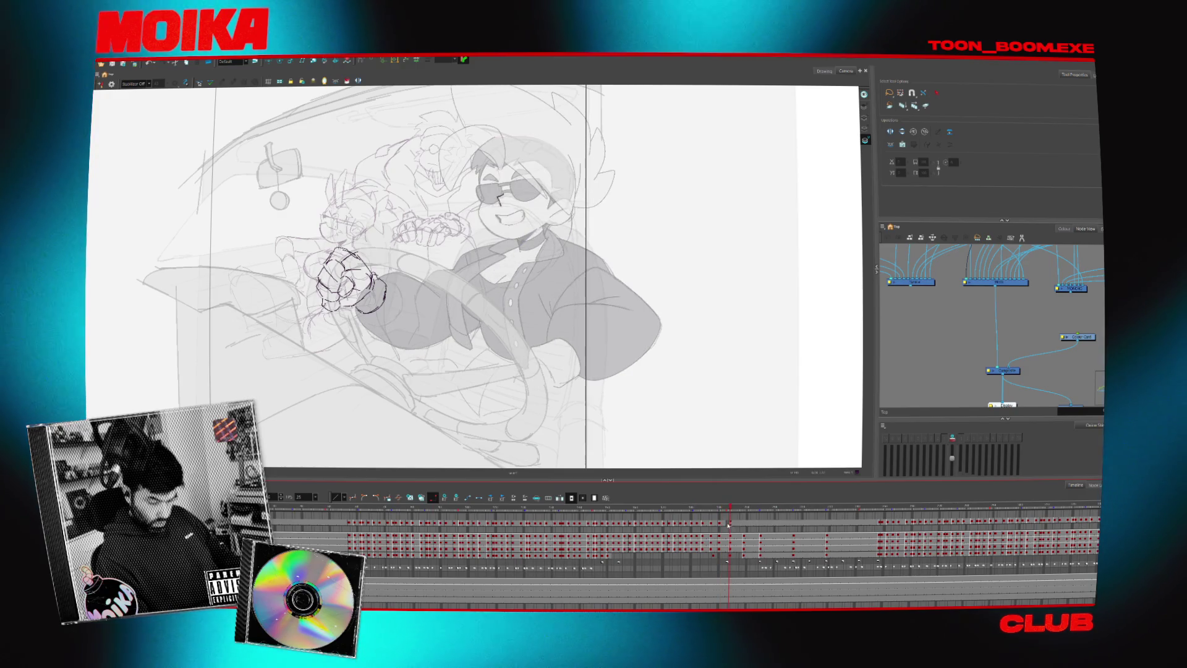
left_click_drag(725, 525, 741, 524)
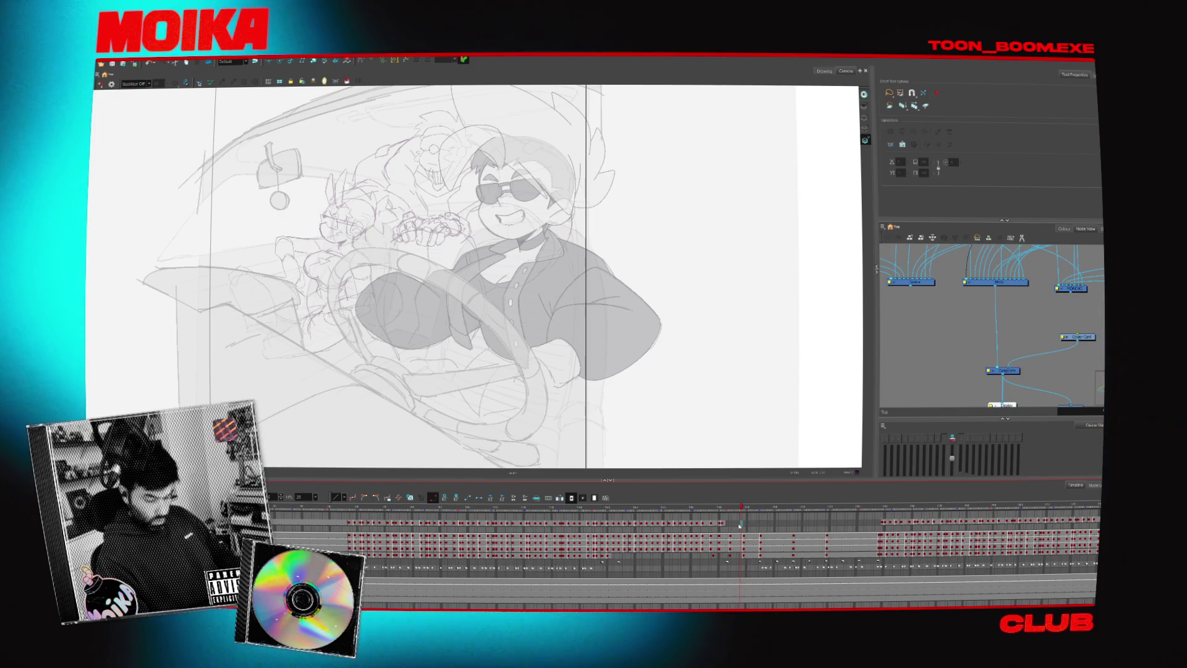
- Scrub back over the new fist frames and play through the later driver poses
left_click_drag(740, 525, 722, 523)
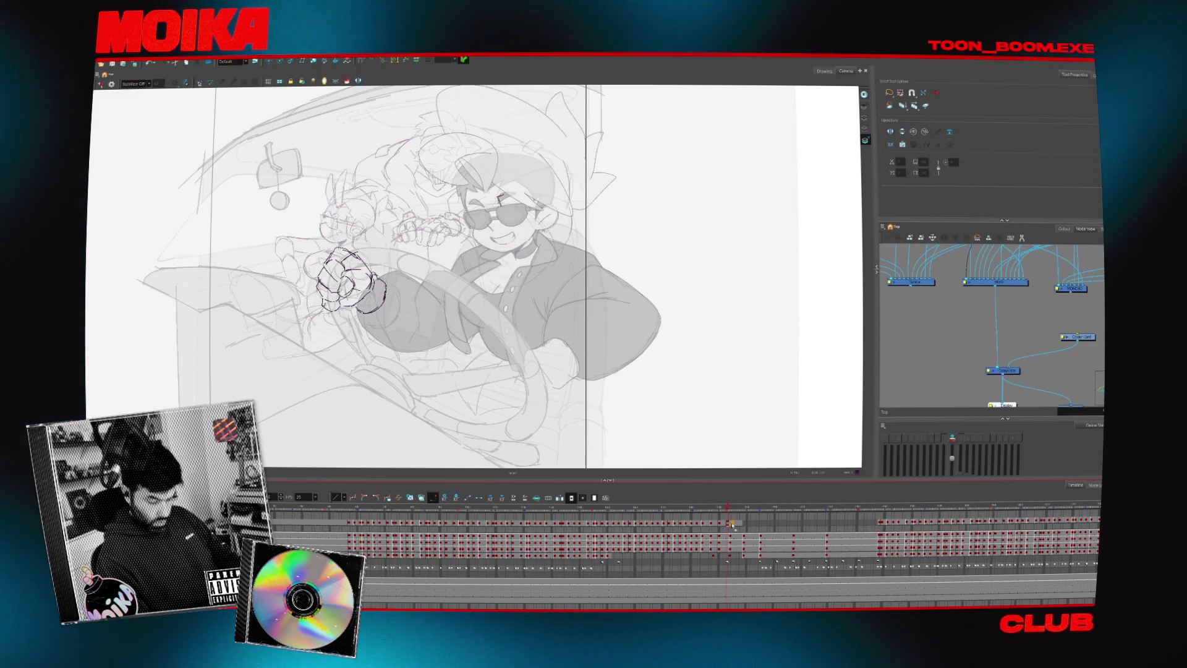
left_click(733, 524)
left_click(701, 508)
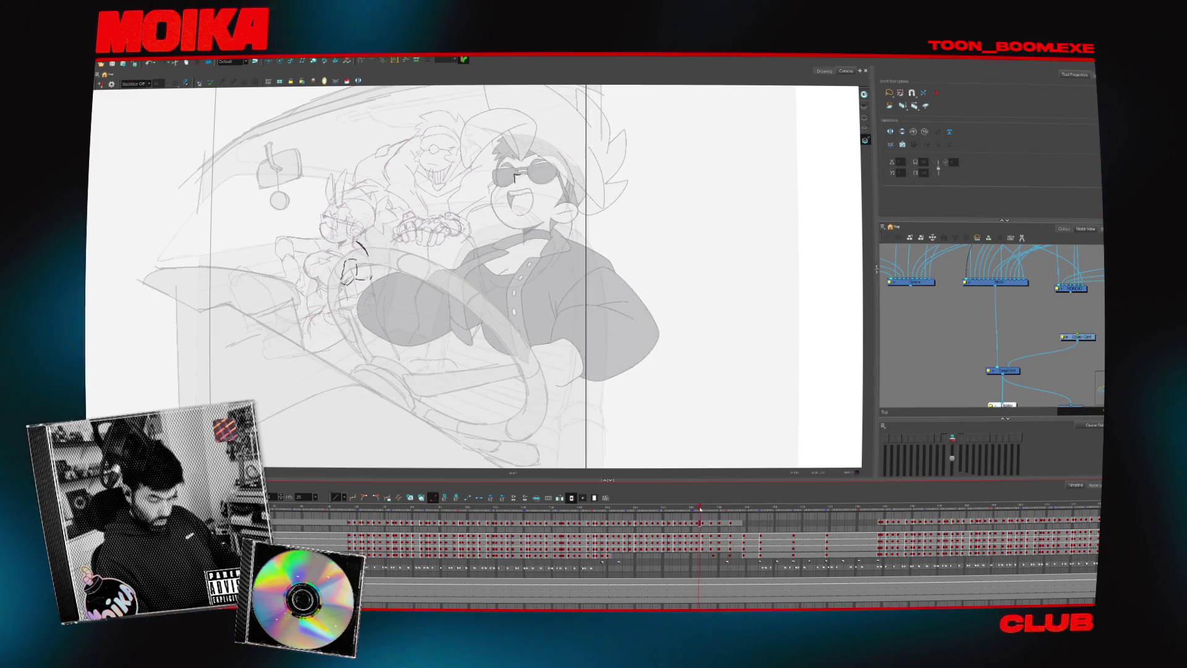
left_click_drag(701, 523, 789, 523)
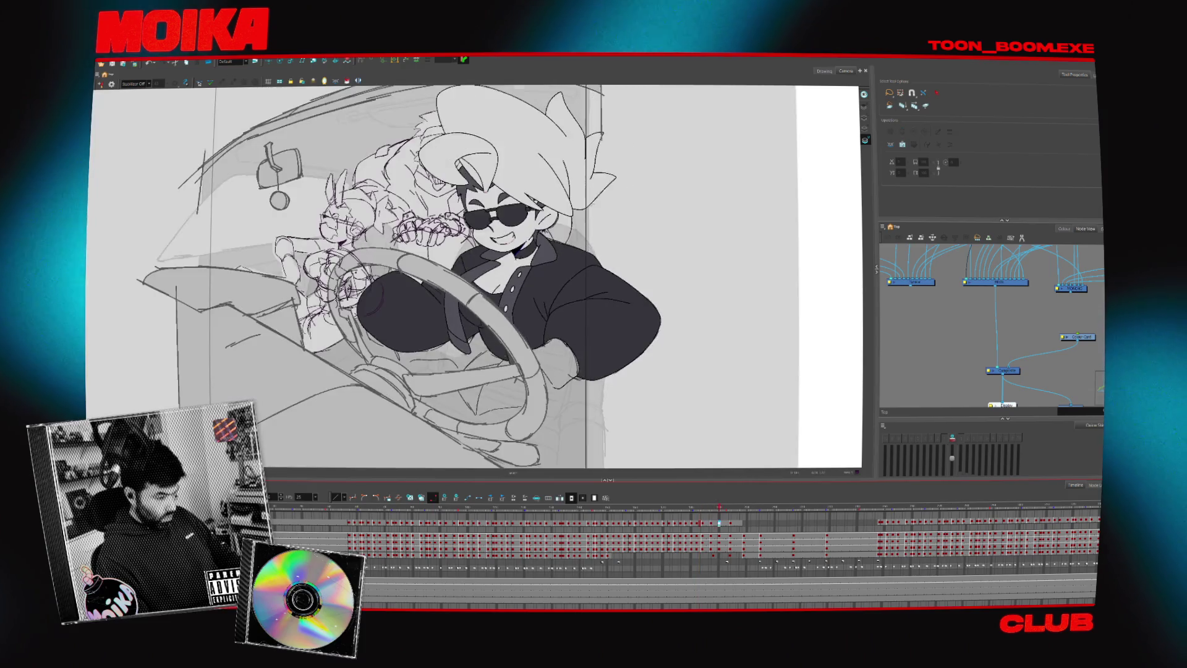
left_click(716, 509)
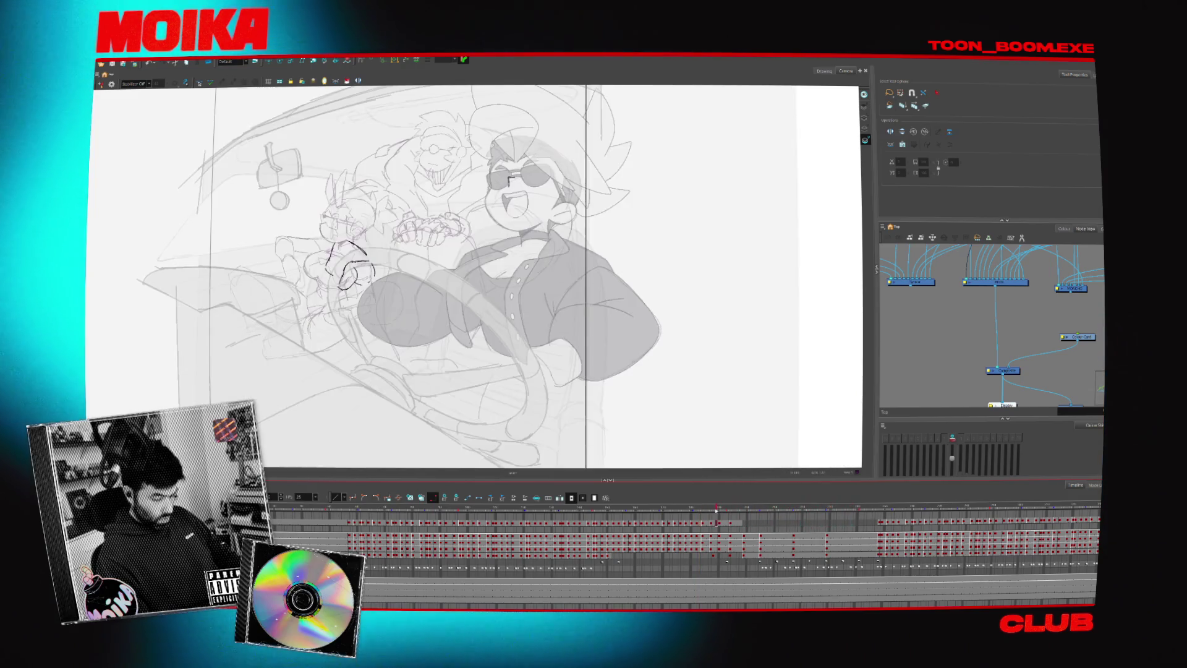